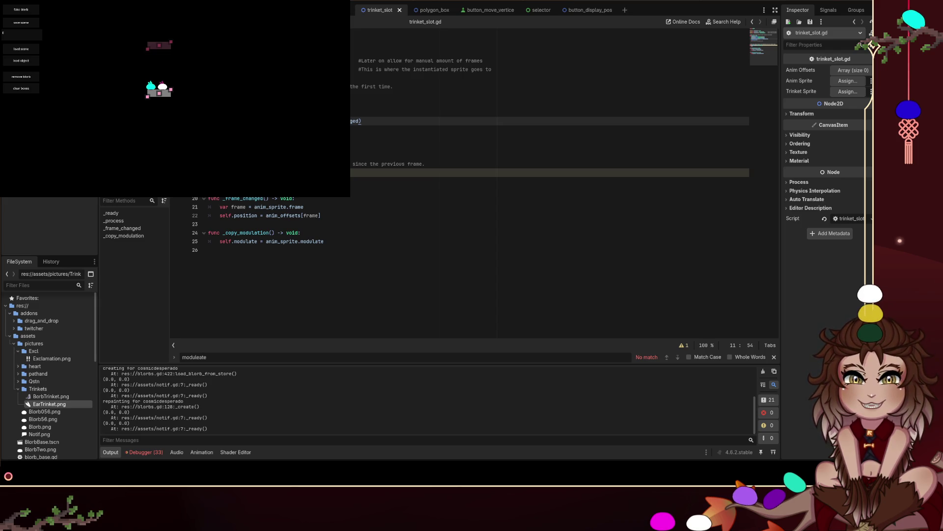
Add 'if trinket_sprite != null:' after line 12 at the end of _ready, with an indented line below
key(Down)
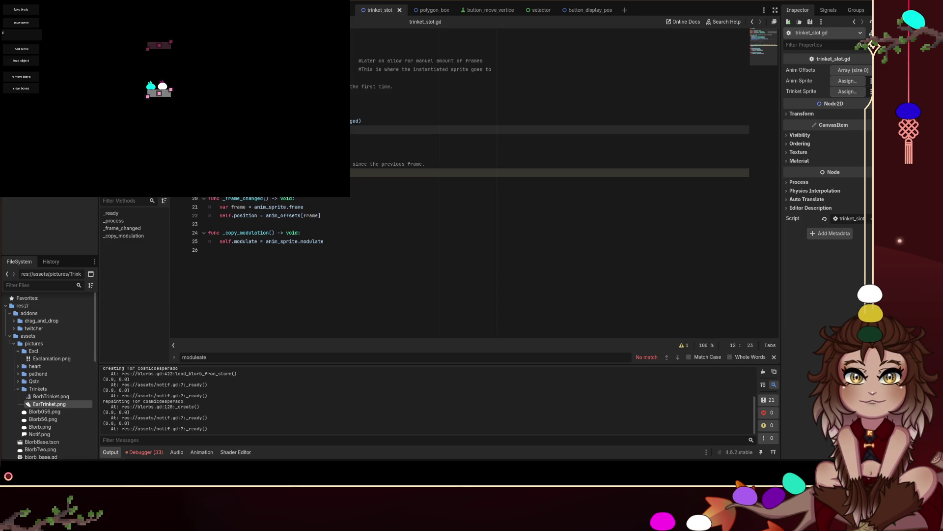
key(Up)
key(Up)
key(Up)
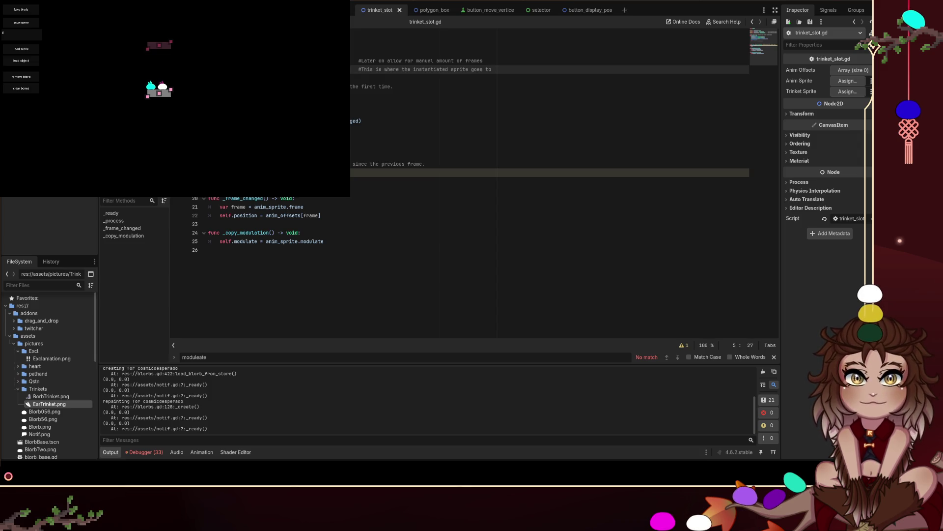
click(374, 129)
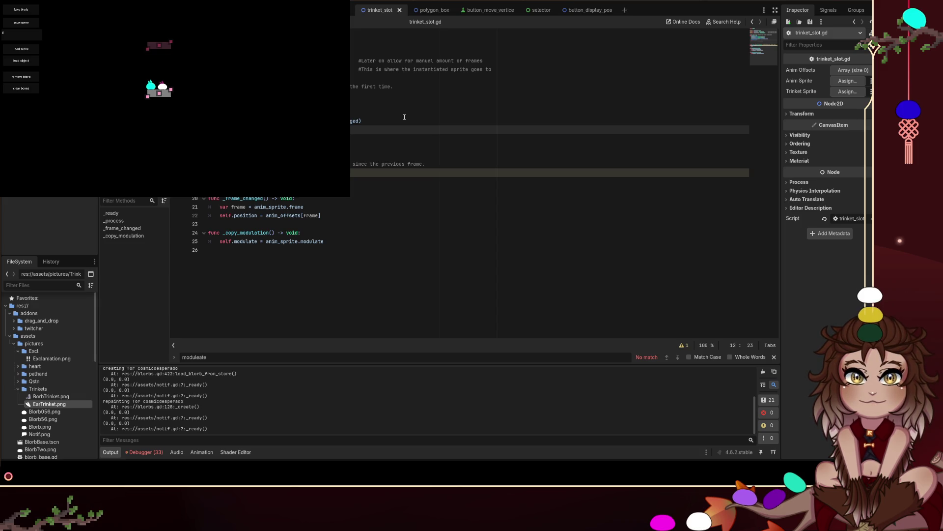
key(Return)
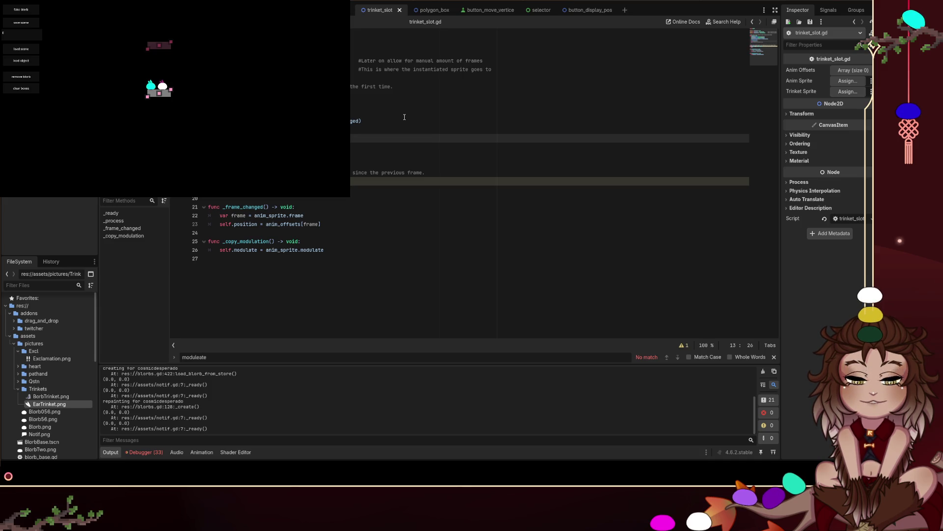
text(null)
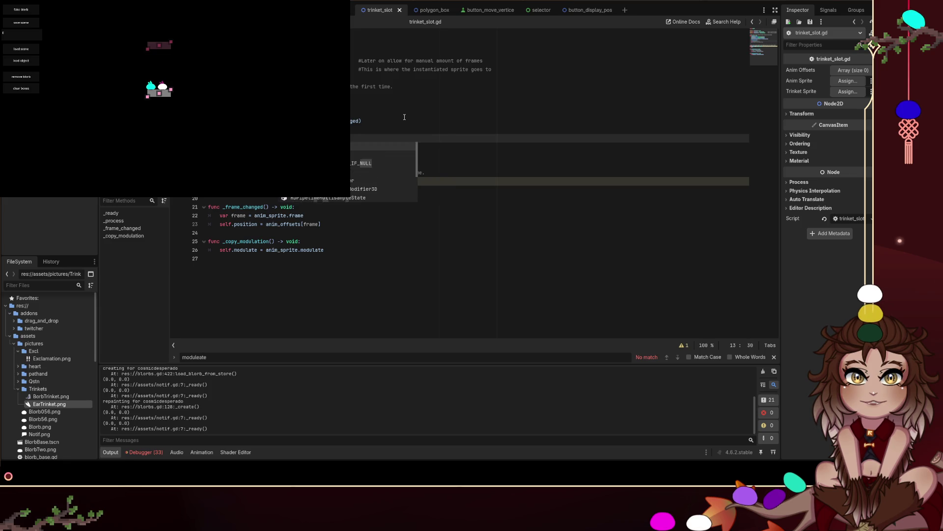
text(:)
key(Return)
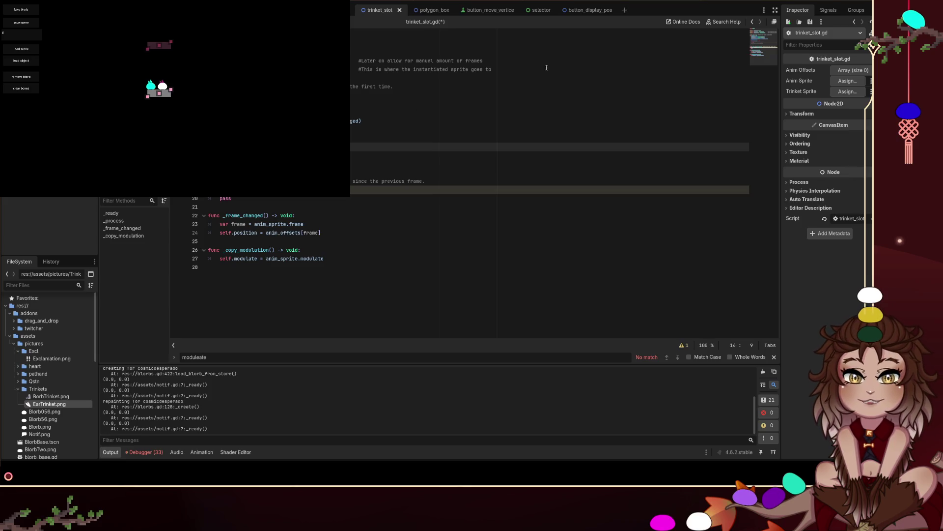
key(alt+Left)
Search blorbs.gd for 'instan' and copy the scene-list instancing lines through self.add_child(sceneList)
key(ctrl+f)
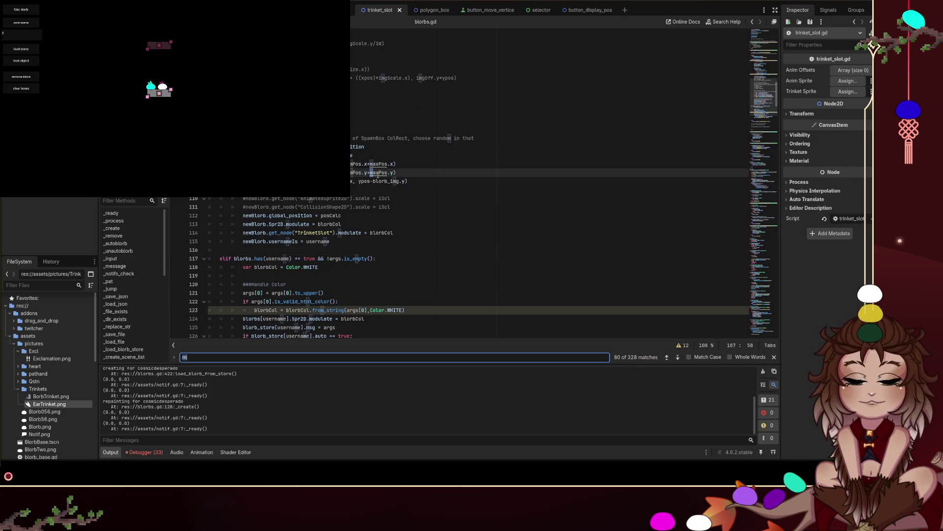
text(instan)
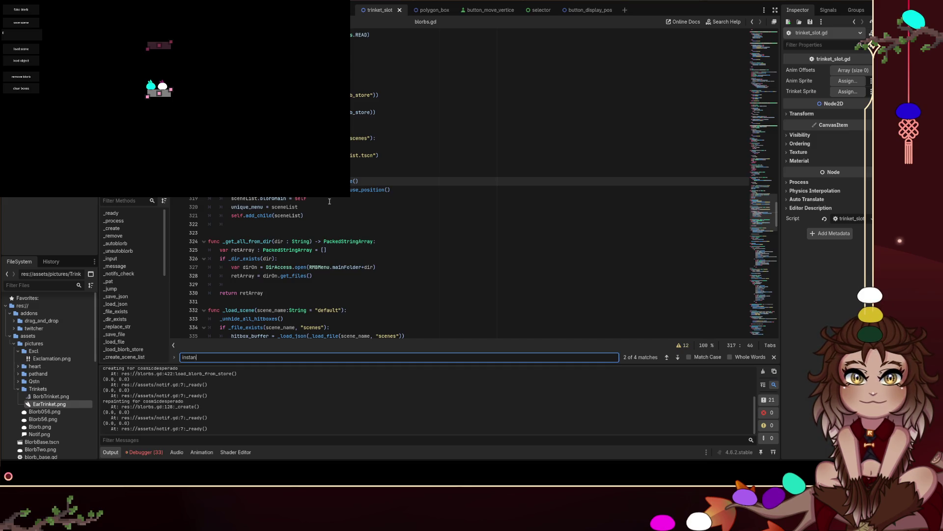
drag(375, 194, 223, 180)
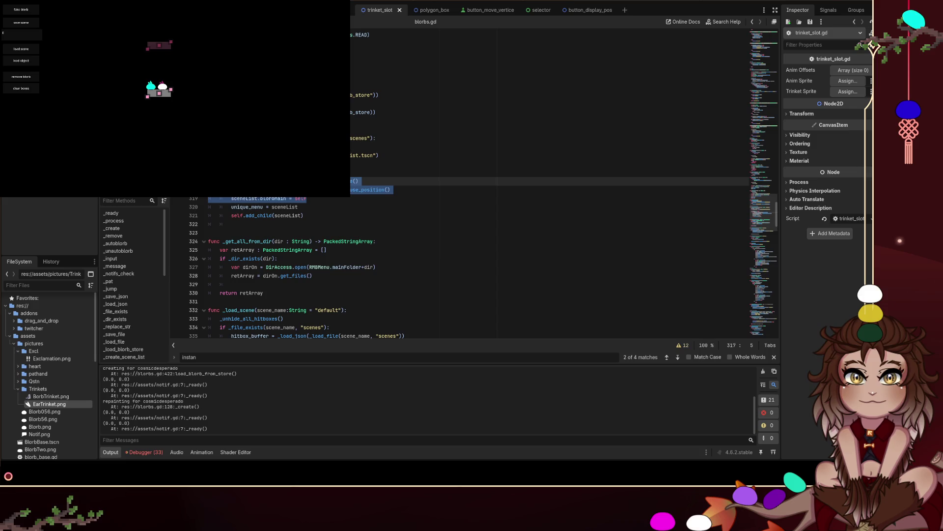
shift+click(333, 218)
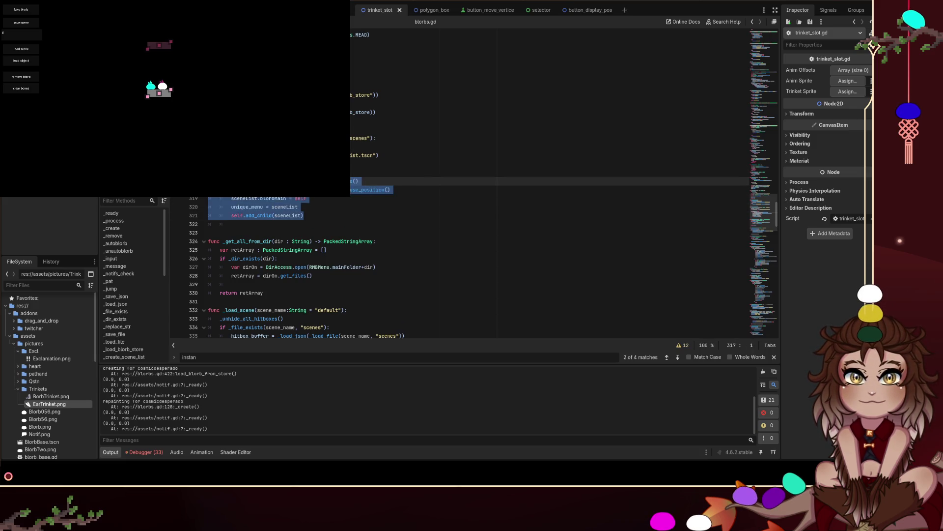
key(alt+Left)
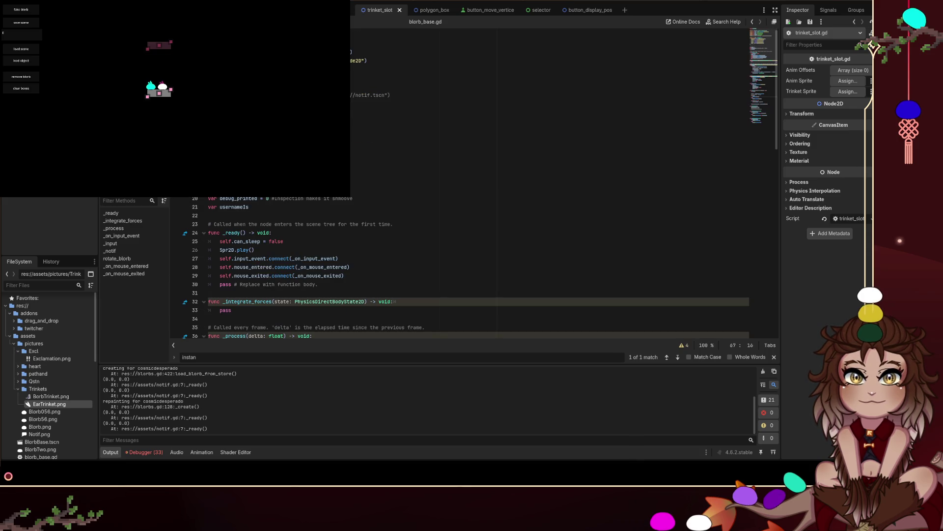
key(alt+Left)
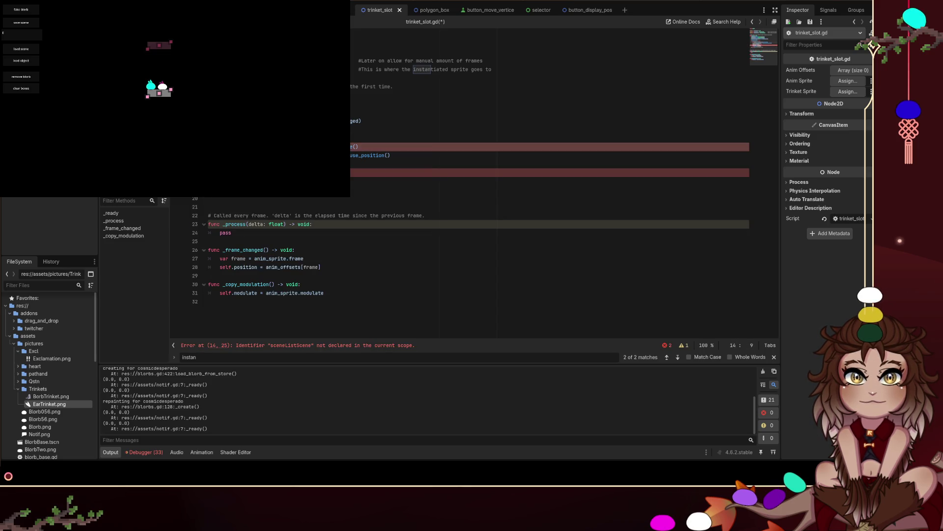
Rework the pasted lines so newTrinket's global_position is set to self.global_position
key(Up)
key(Down)
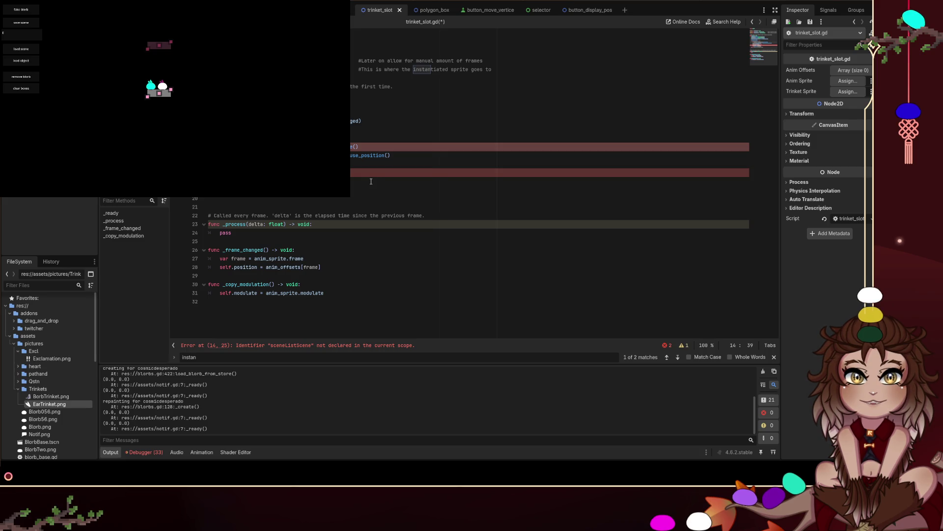
key(ctrl+Left)
text(_)
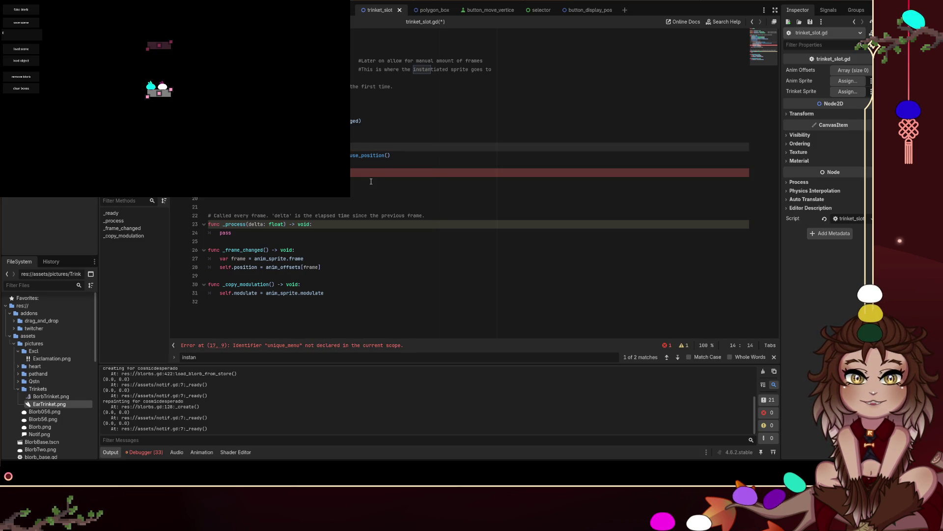
key(ctrl+z)
click(434, 124)
click(263, 155)
text(=)
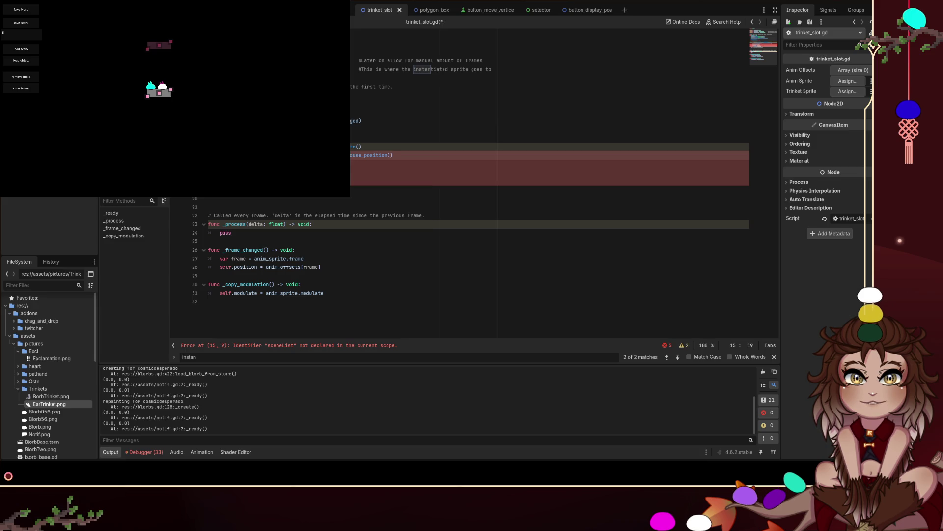
shift+click(393, 155)
key(ctrl+v)
text(.pos)
key(Return)
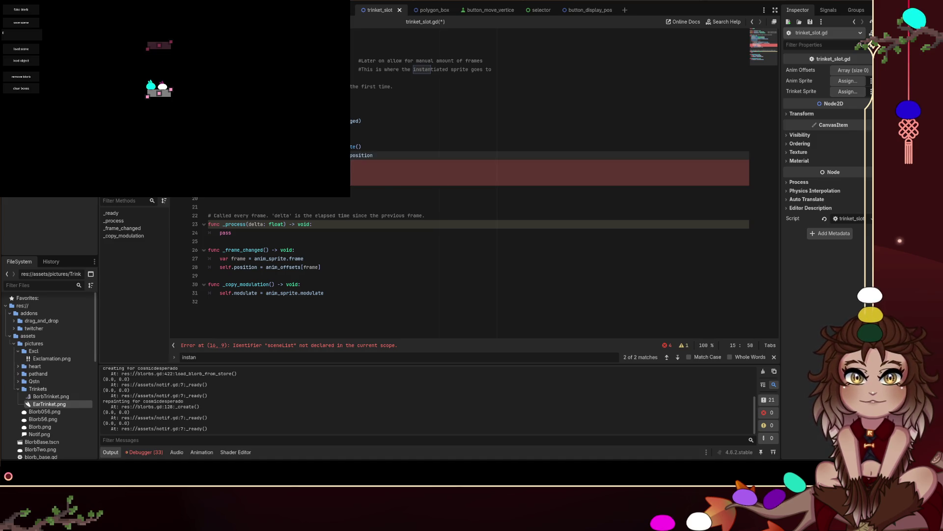
Delete the leftover sceneList lines and save trinket_slot.gd
key(Down)
key(ctrl+shift+k)
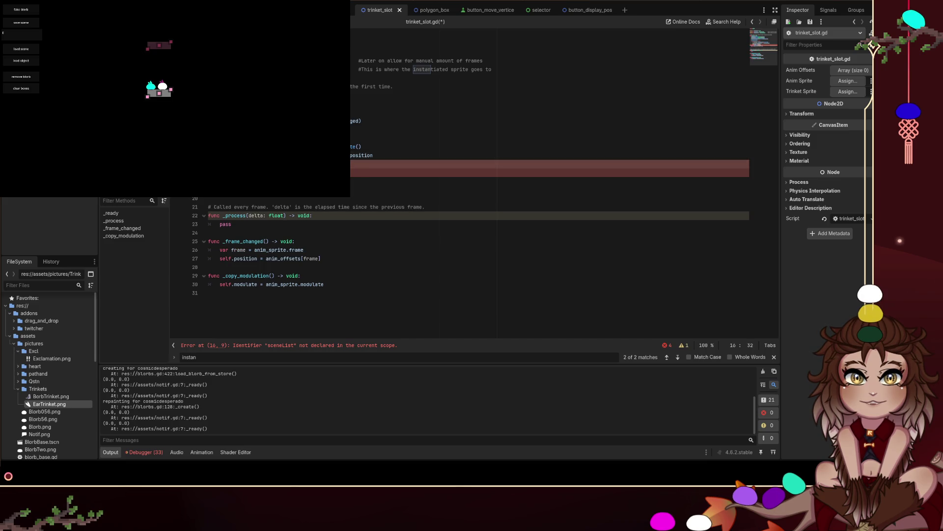
key(ctrl+shift+k)
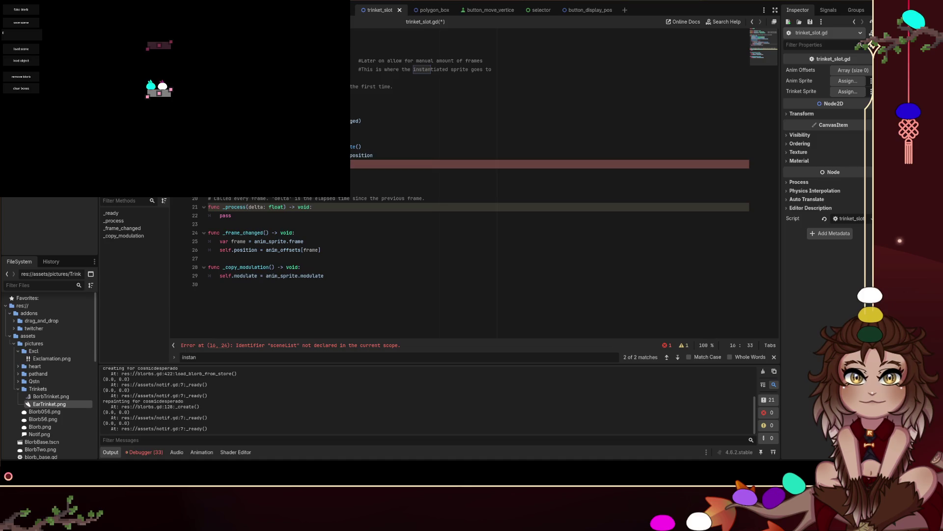
key(Up)
key(Down)
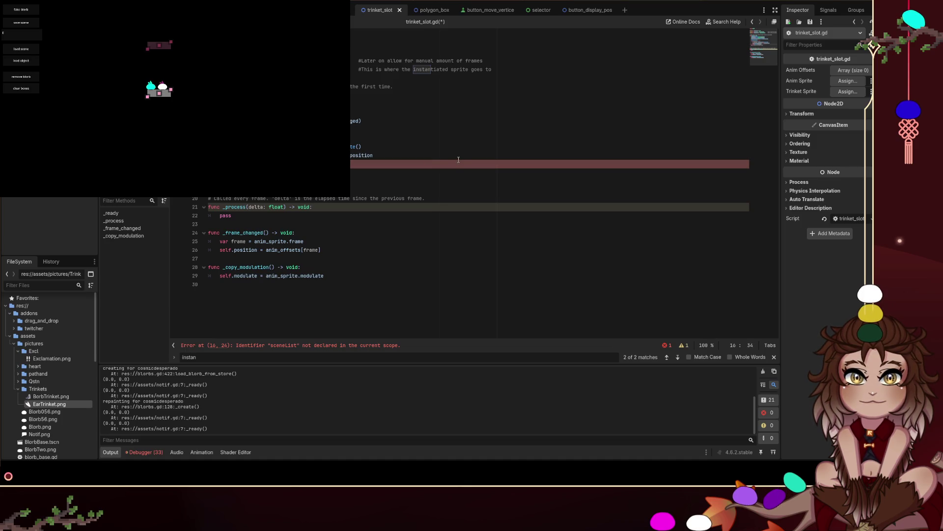
key(ctrl+z)
key(ctrl+s)
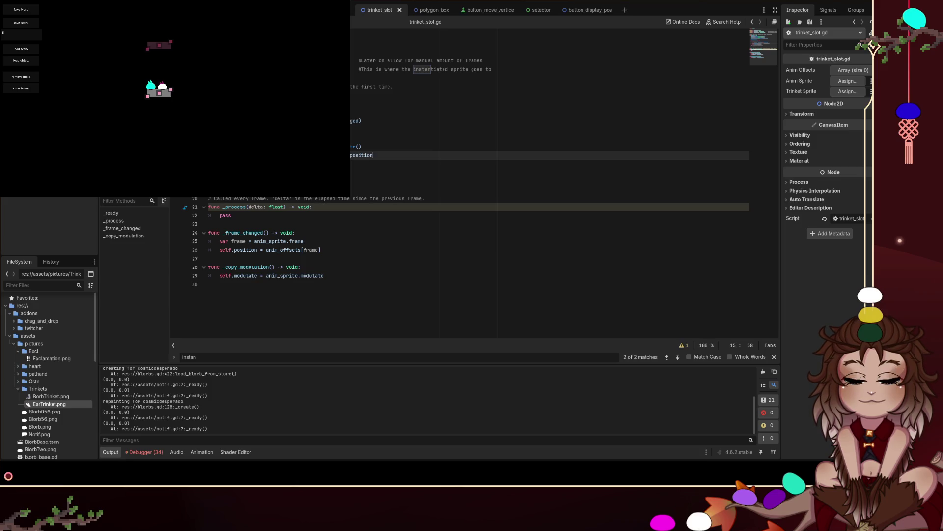
key(ctrl+shift+z)
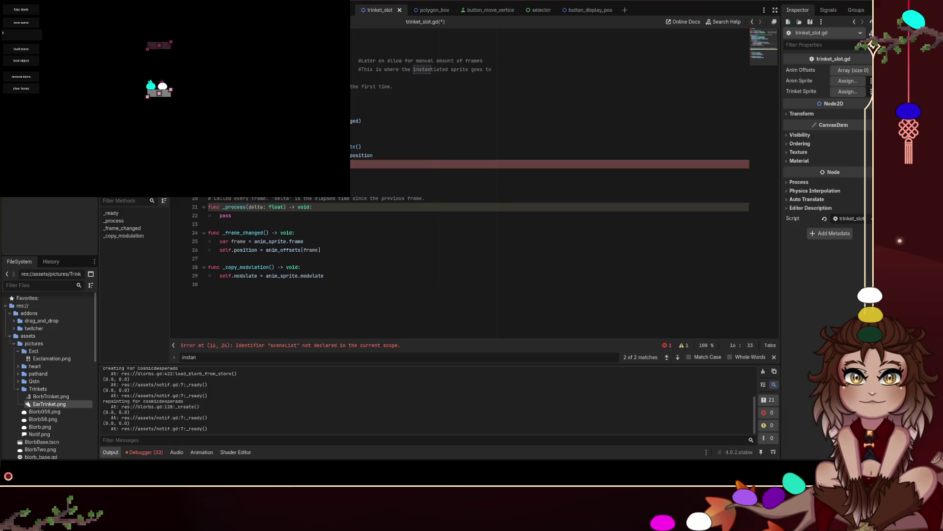
key(Up)
key(Down)
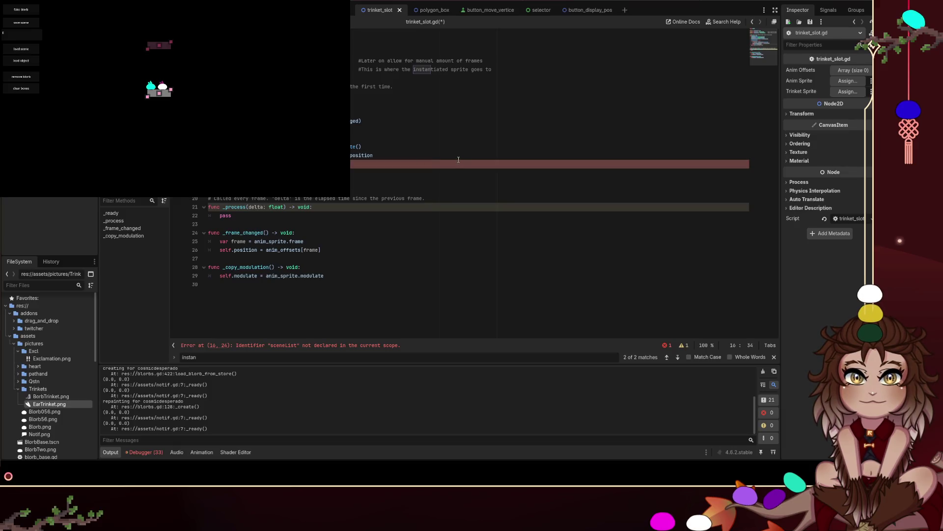
key(ctrl+z)
key(ctrl+s)
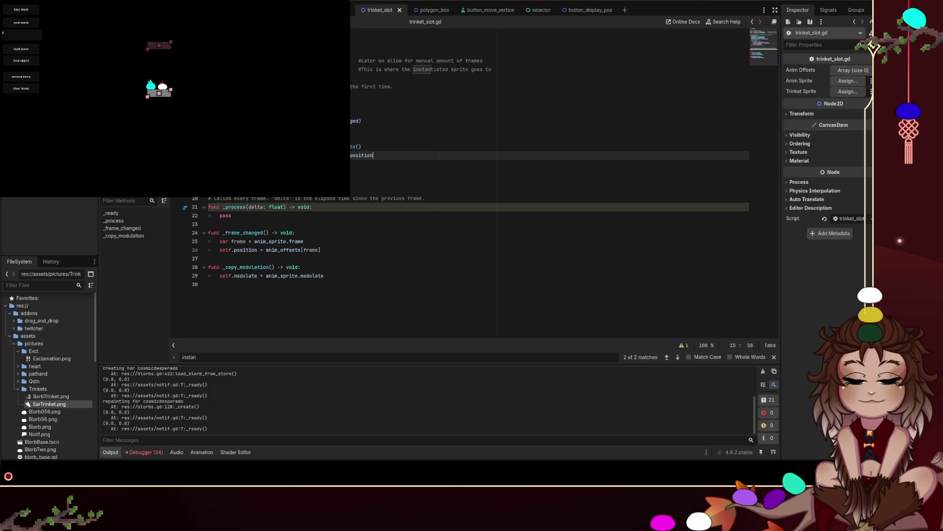
click(359, 173)
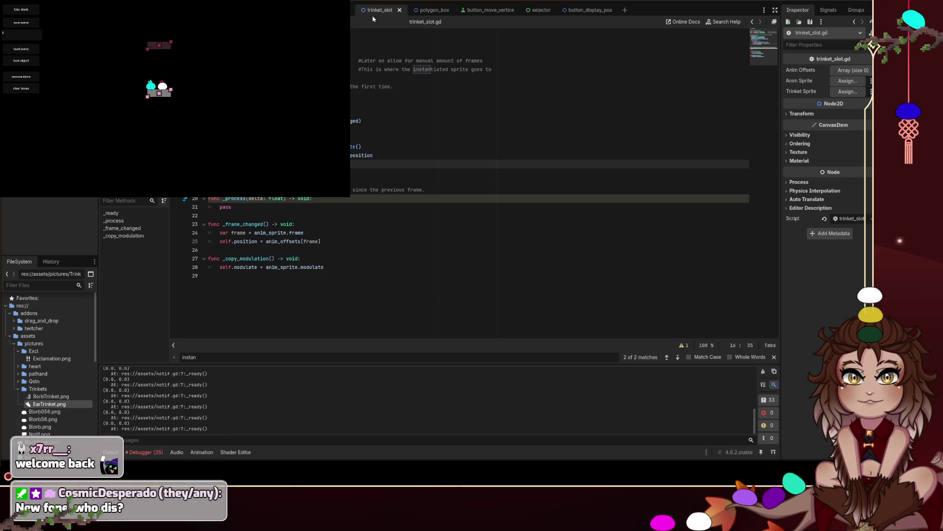
Stop the running game with F8
key(F8)
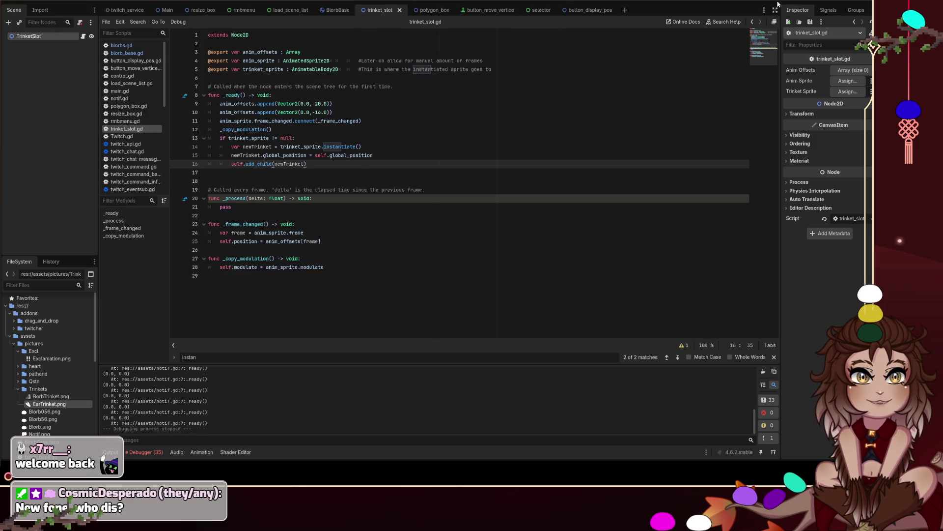
Rerun the project with F5 and move to the empty line 18 in trinket_slot.gd
key(F5)
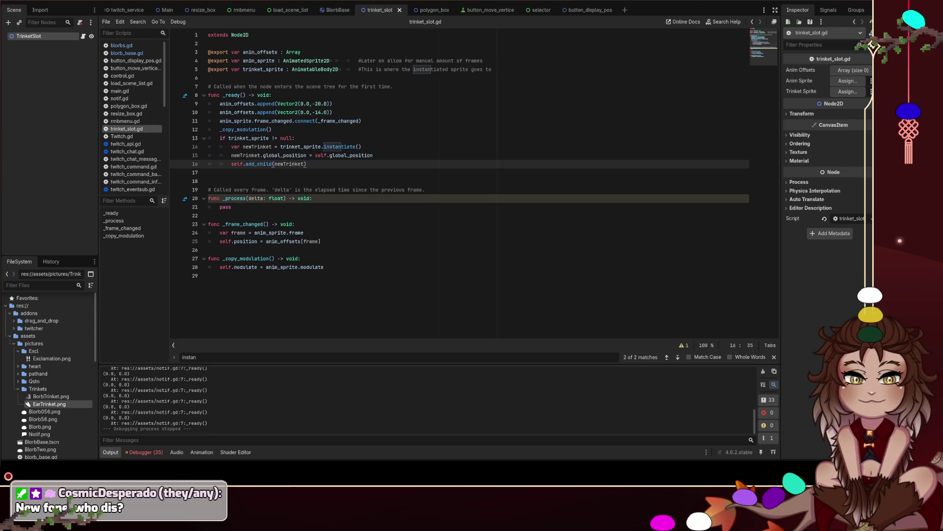
key(Down)
key(Down)
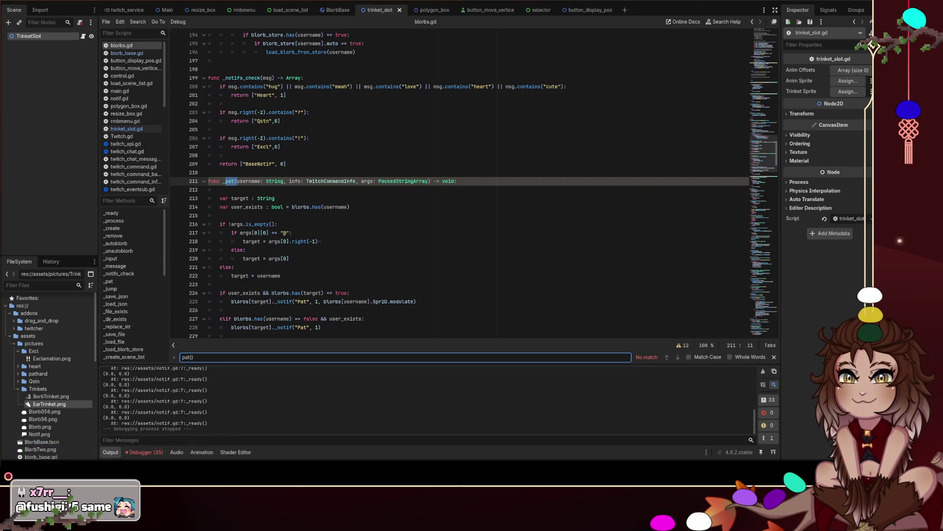
Go to func _pat in blorbs.gd and place the cursor just after it
click(279, 185)
double_click(229, 181)
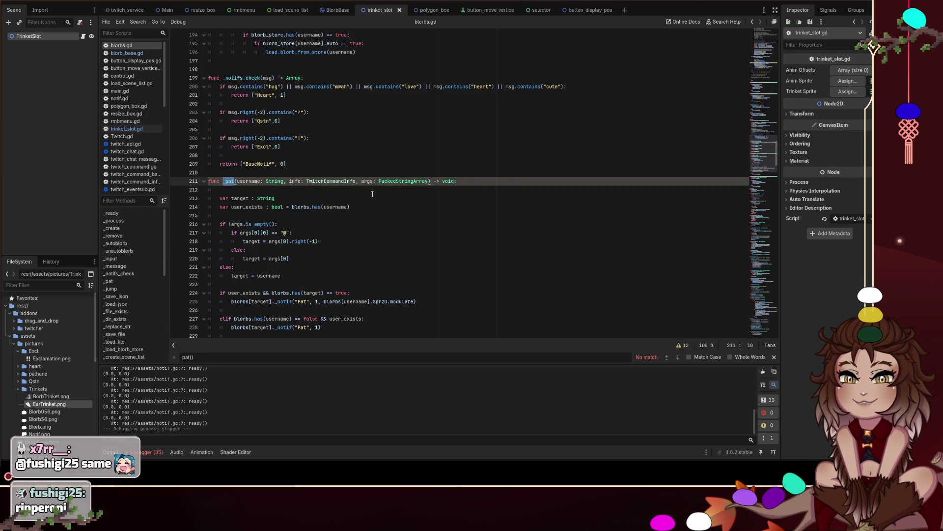
scroll(317, 192, down, 1)
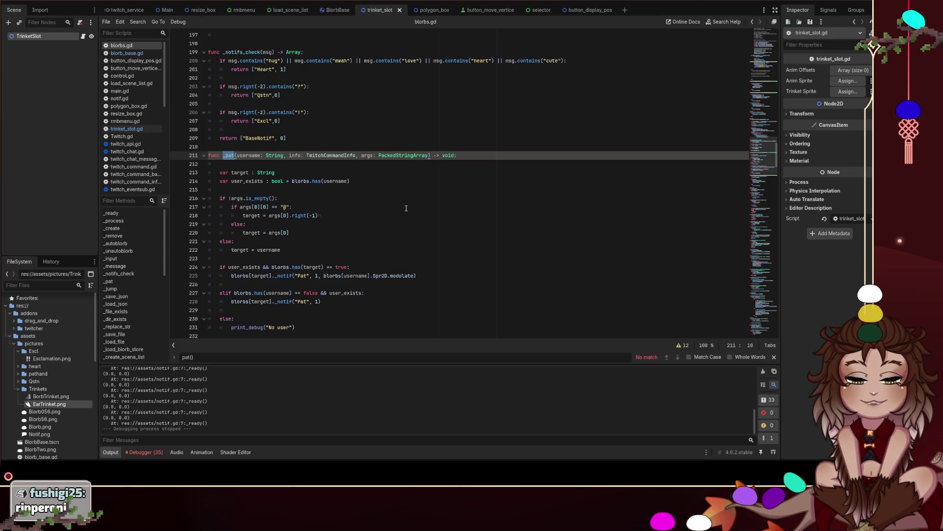
scroll(406, 208, down, 2)
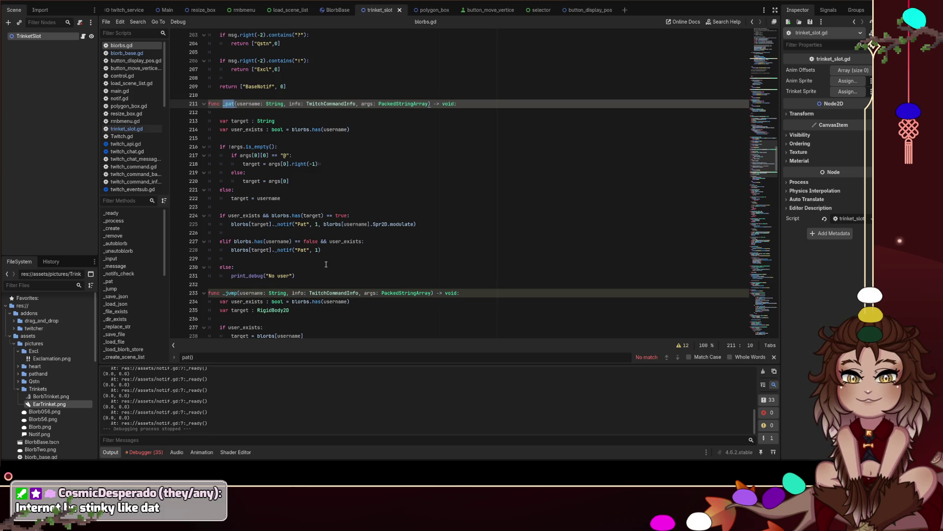
click(246, 284)
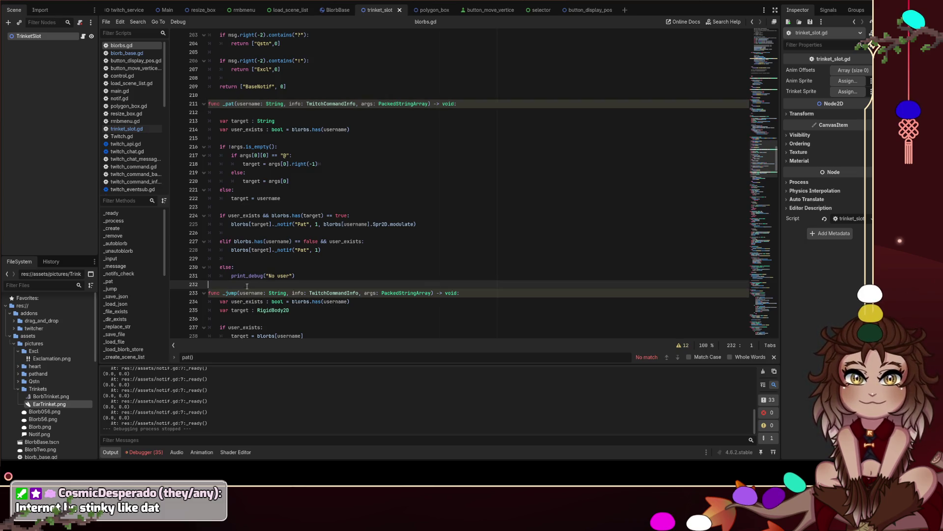
Declare 'func _pat_all() -> void:' below _pat with a pass placeholder
key(Return)
key(Return)
key(Up)
text(func _pat_a)
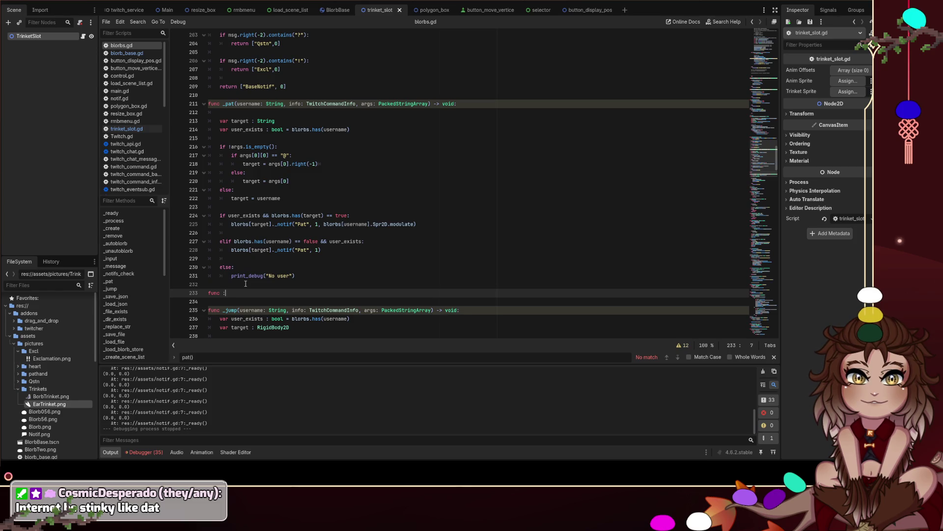
text(ll)
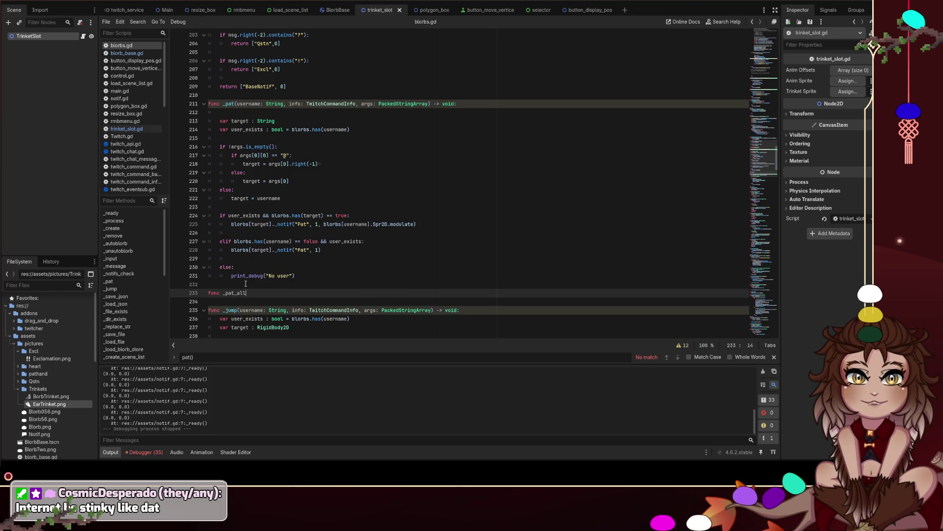
text(():)
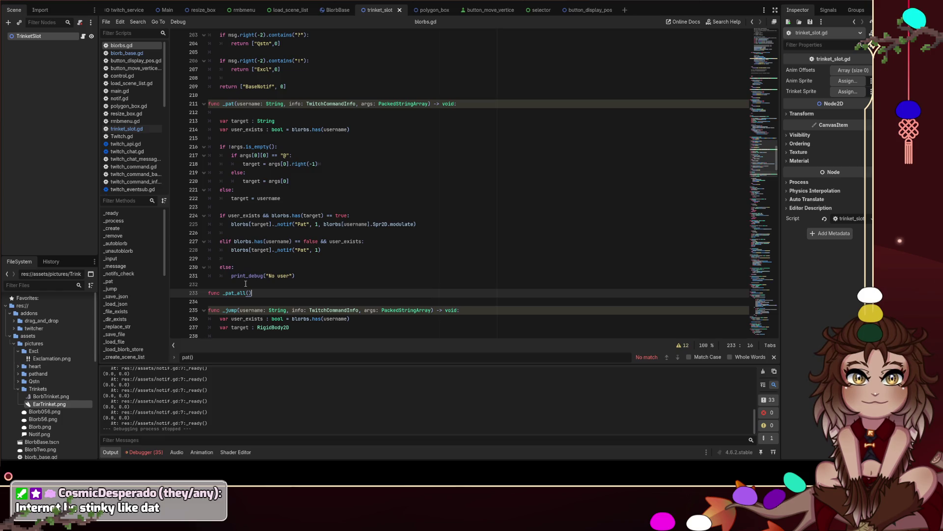
key(BackSpace)
text(-> void)
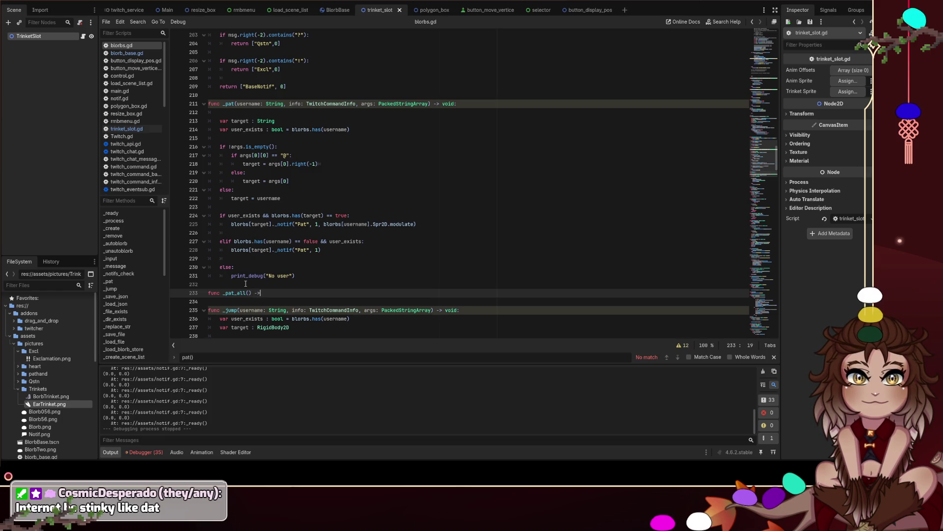
text(:)
key(Return)
text(pass)
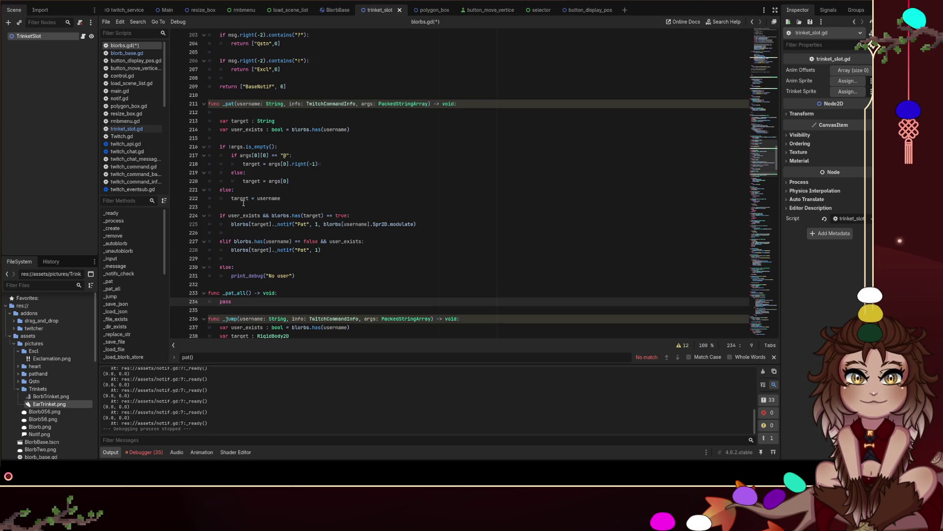
Fill _pat_all with 'for target in blorbs:' calling blorbs[target]._notif("Pat", 1), and save
double_click(236, 223)
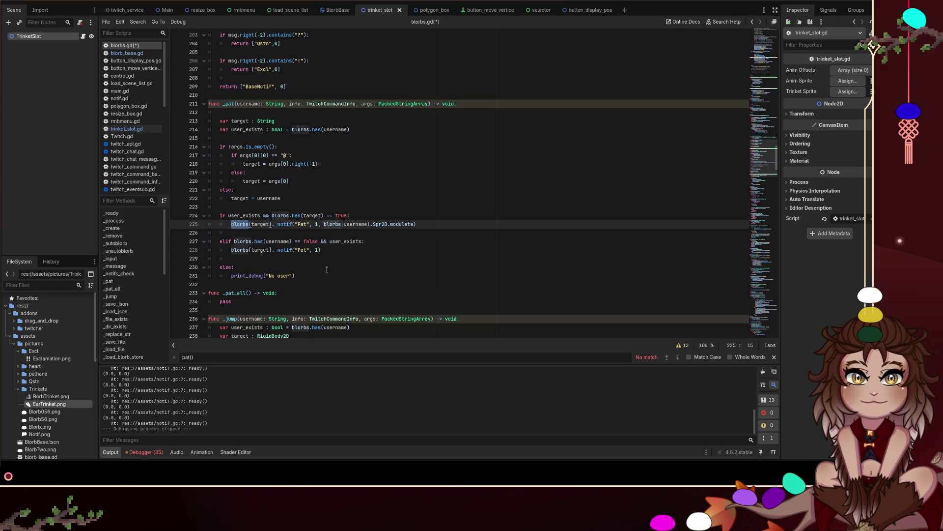
click(267, 302)
key(Up)
key(Return)
text(for blo)
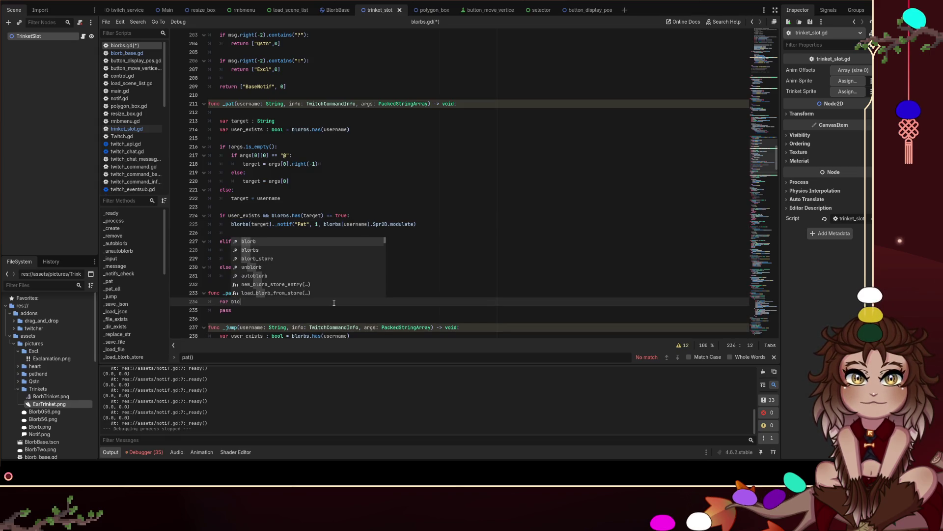
key(BackSpace)
key(BackSpace)
key(BackSpace)
text(target)
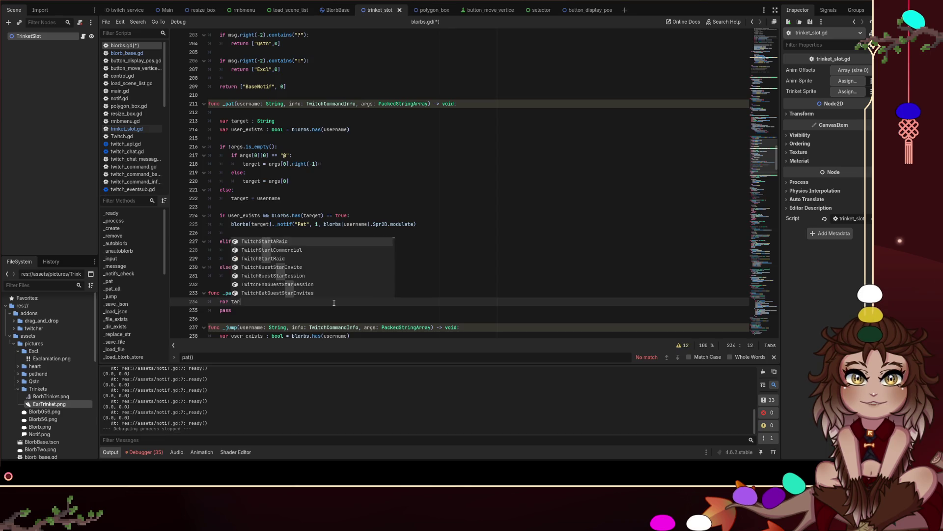
text( in )
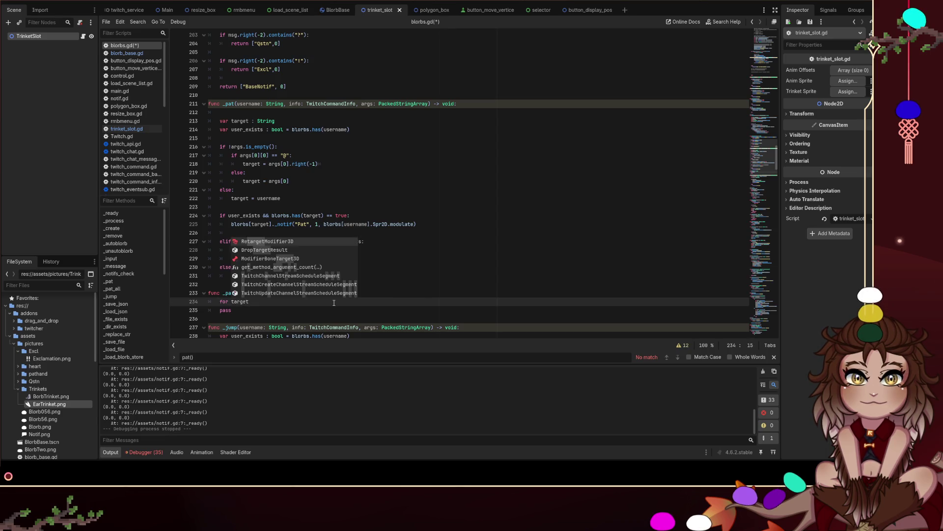
text(blorbs)
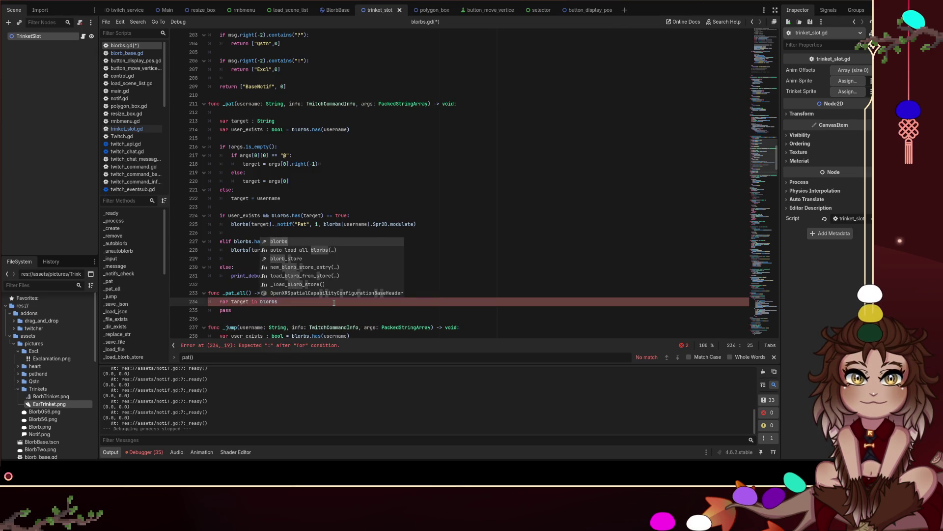
text(:)
key(Return)
text(blorbs[target])
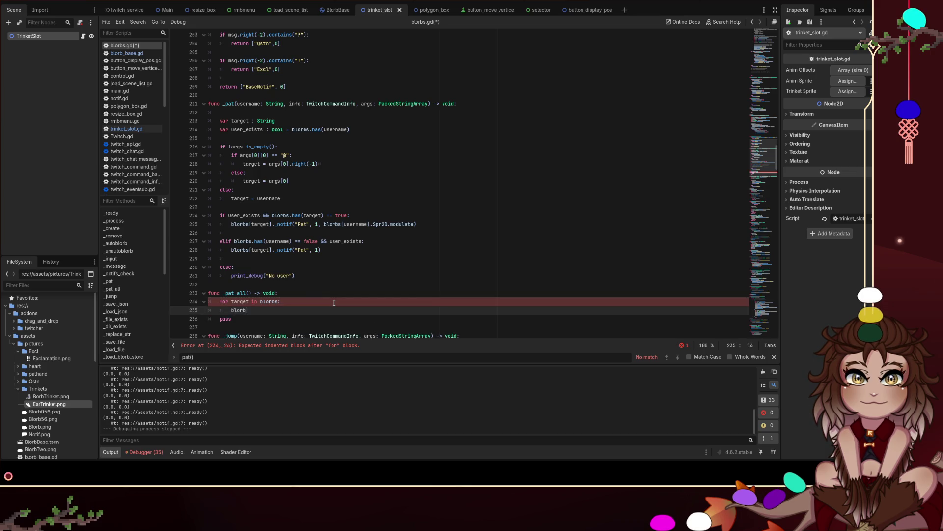
text(.noti)
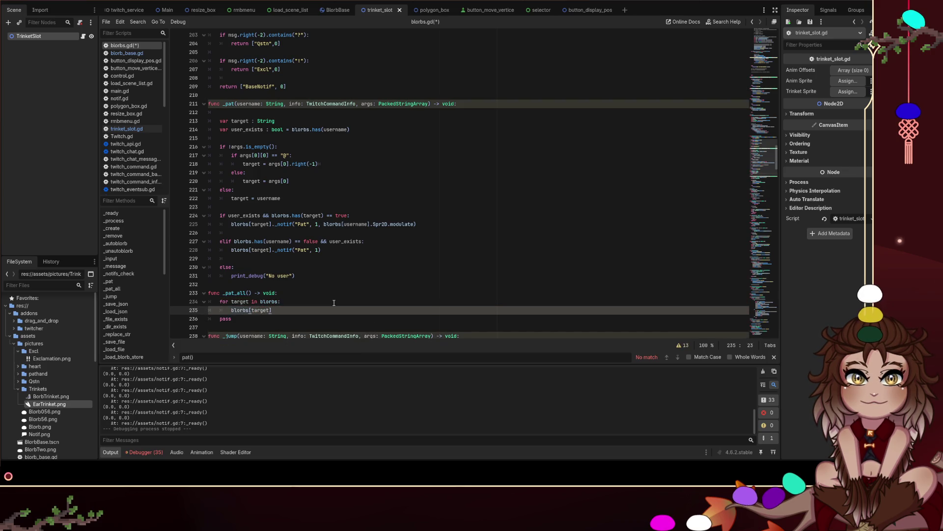
key(BackSpace)
key(BackSpace)
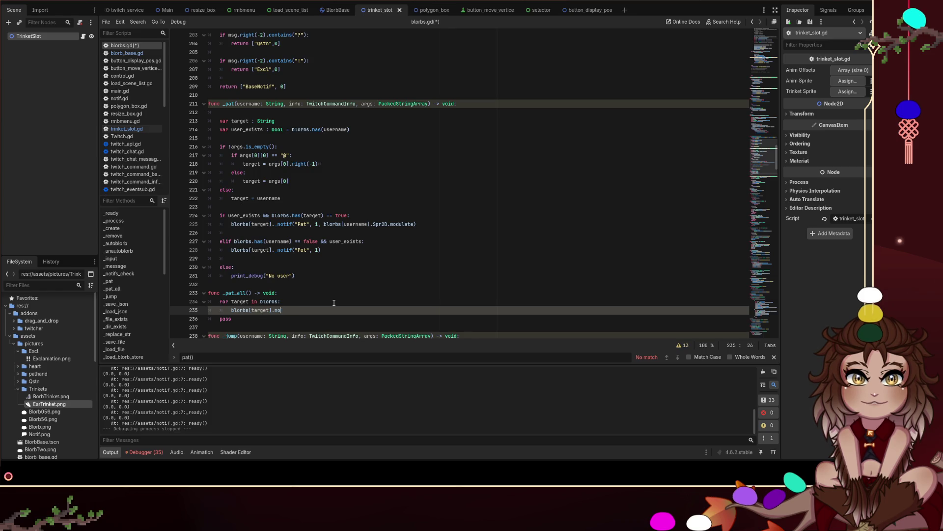
text(notif(")
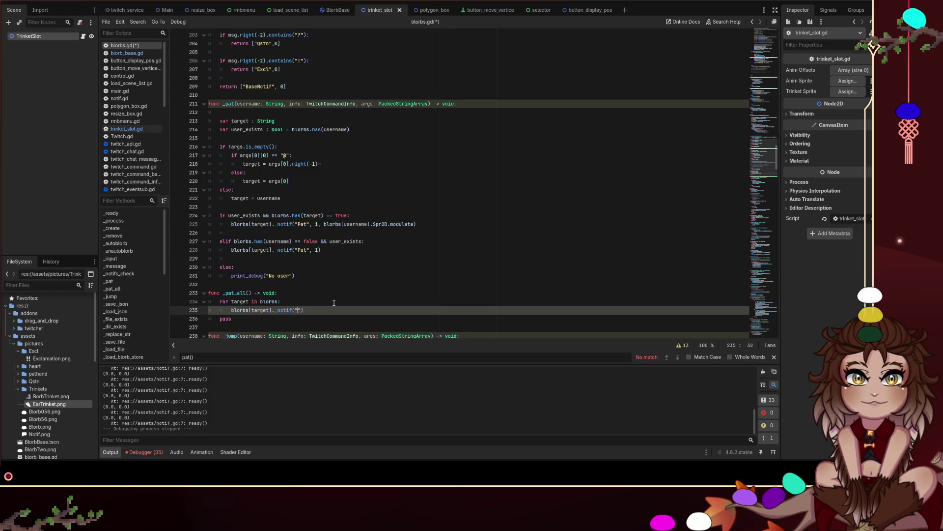
text(Pat")
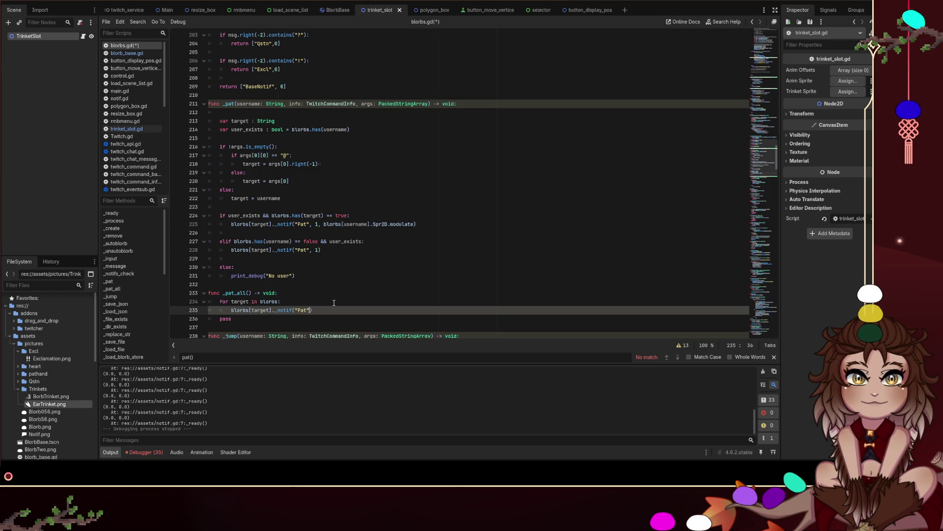
text(,)
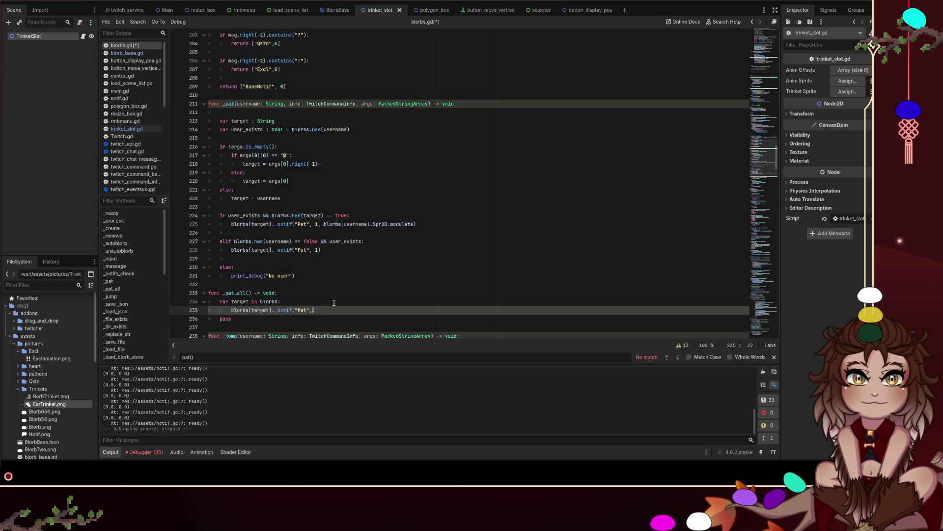
text( 1, blor)
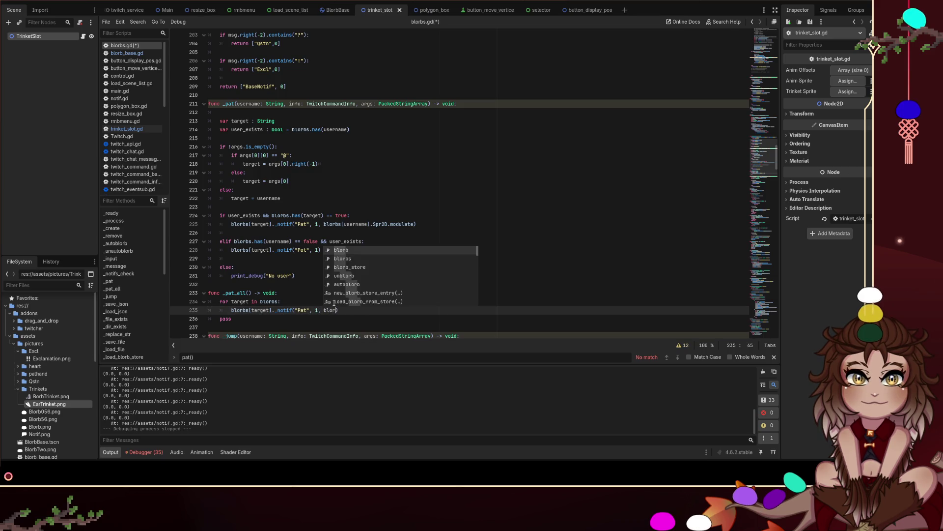
text(bs)
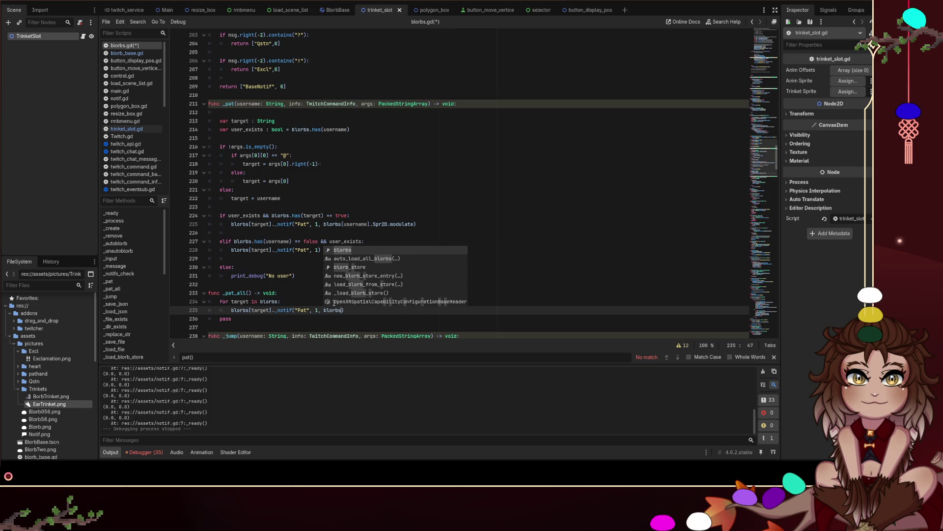
key(BackSpace)
key(BackSpace)
key(BackSpace)
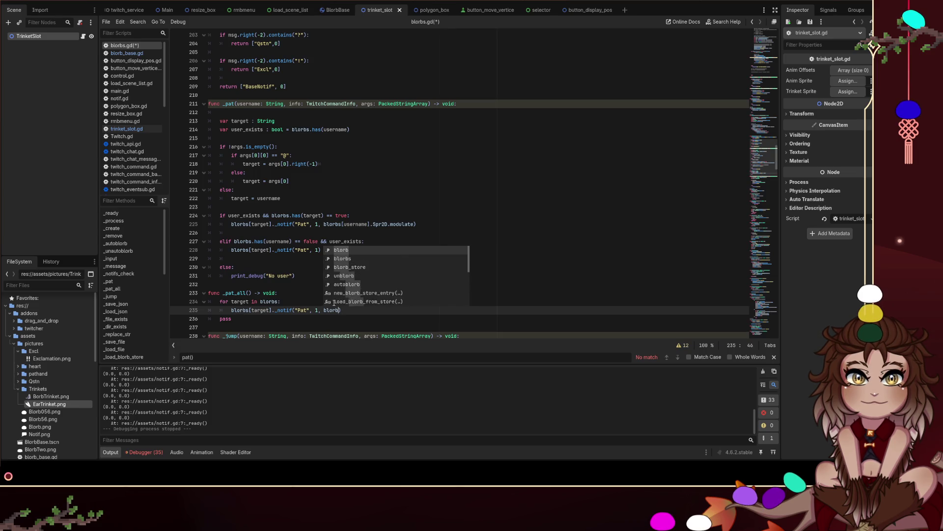
text(1)
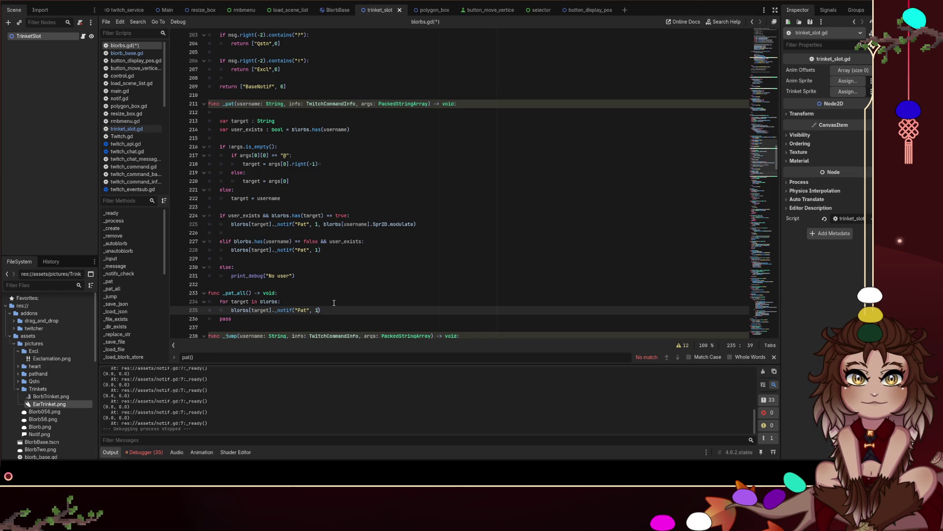
key(ctrl+s)
Remove the leftover pass line from _pat_all
click(354, 289)
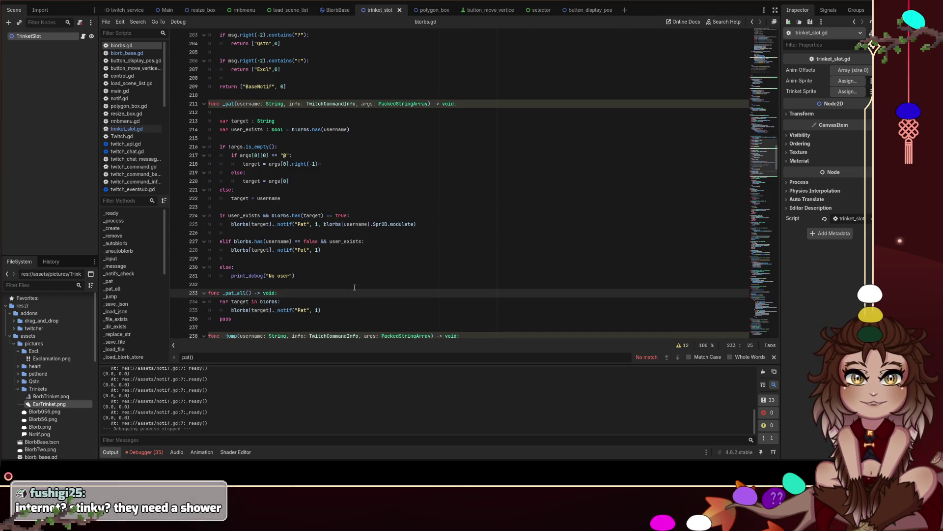
click(280, 311)
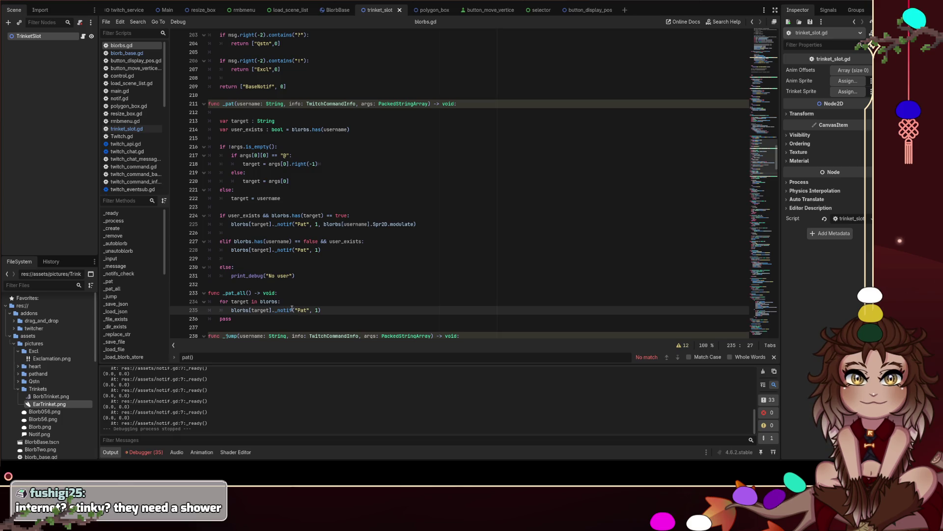
click(340, 318)
key(shift+Home)
key(BackSpace)
key(BackSpace)
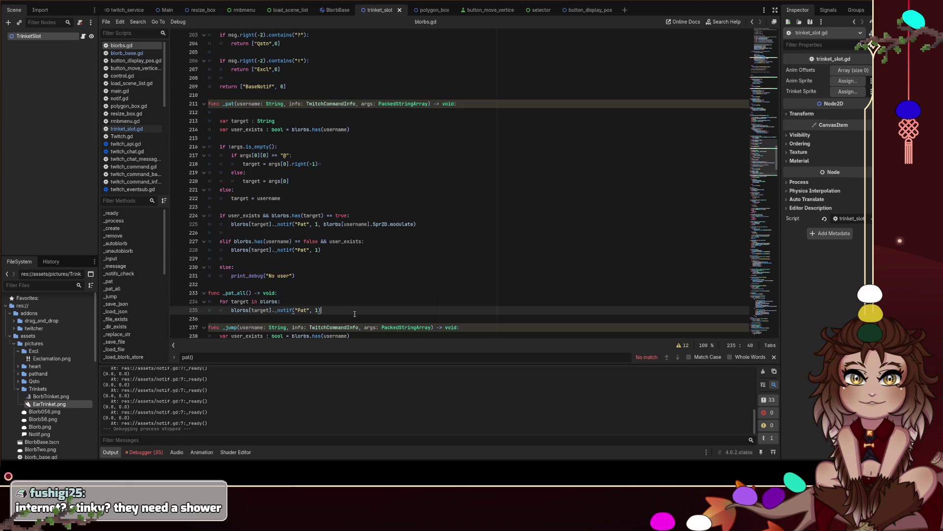
click(251, 293)
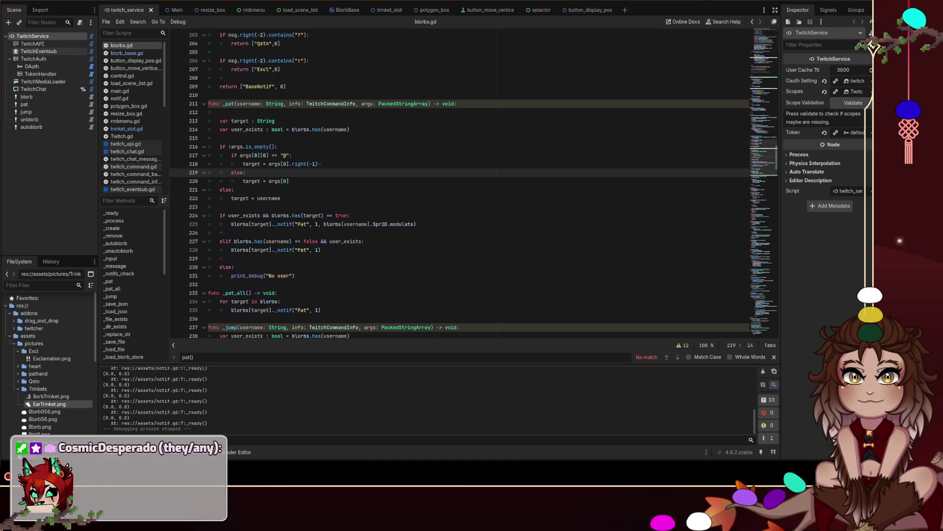
Select TwitchService in the Scene dock as the new node's parent and view the Node class help
click(27, 97)
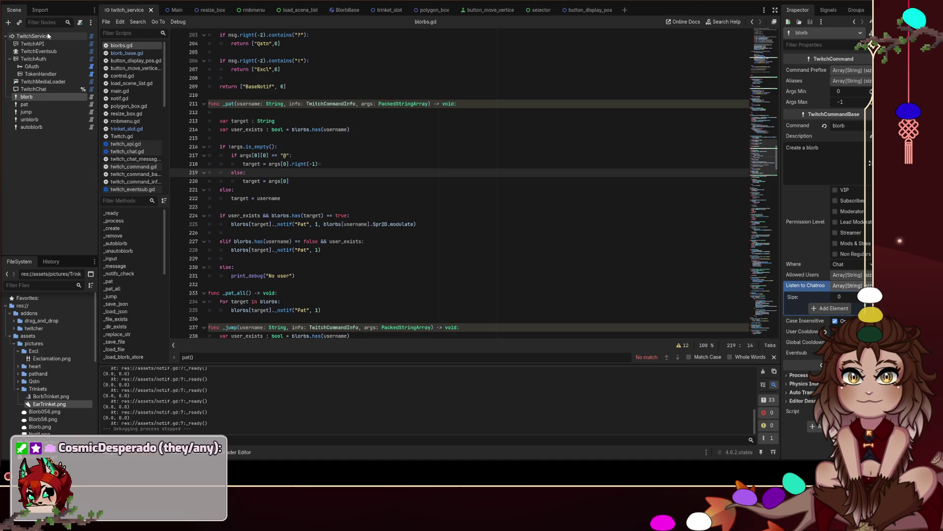
click(48, 36)
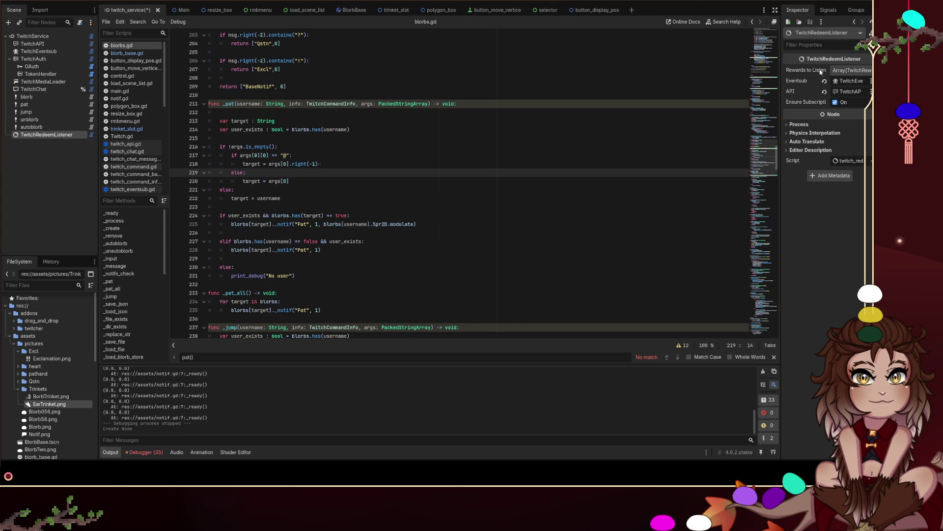
click(834, 114)
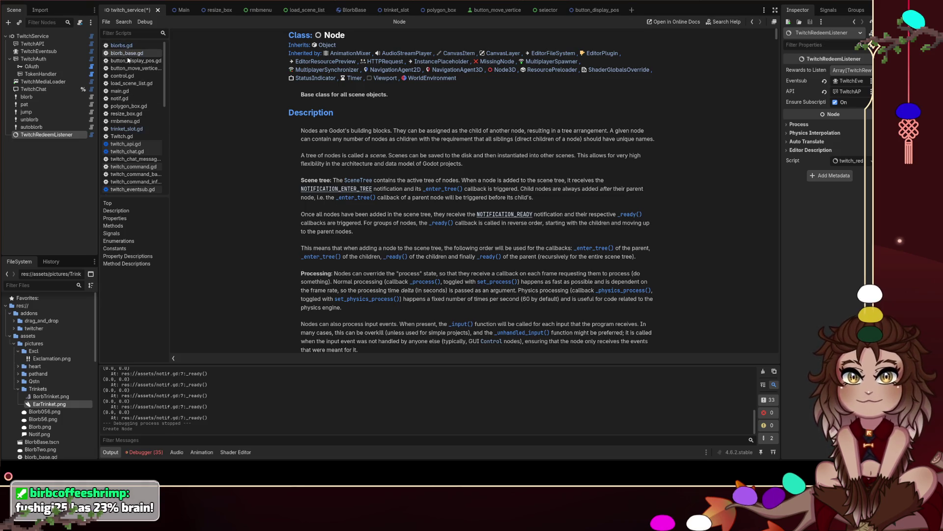
Return to the blorbs.gd script code
click(138, 47)
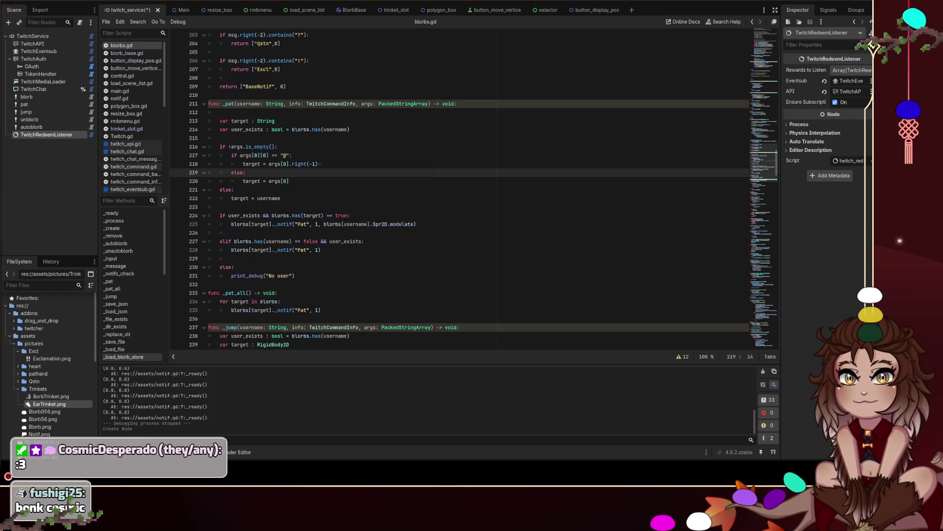
Scroll down through blorbs.gd to review the _pat_all function
scroll(30, 398, down, 1)
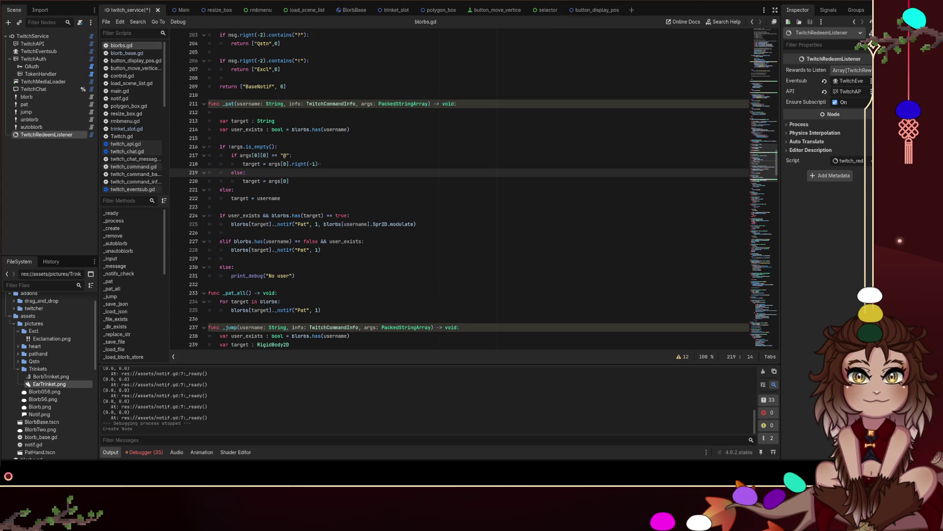
Expand the TwitchRedeemListener's Rewards to Listen list in the Inspector, which currently holds zero rewards
click(852, 70)
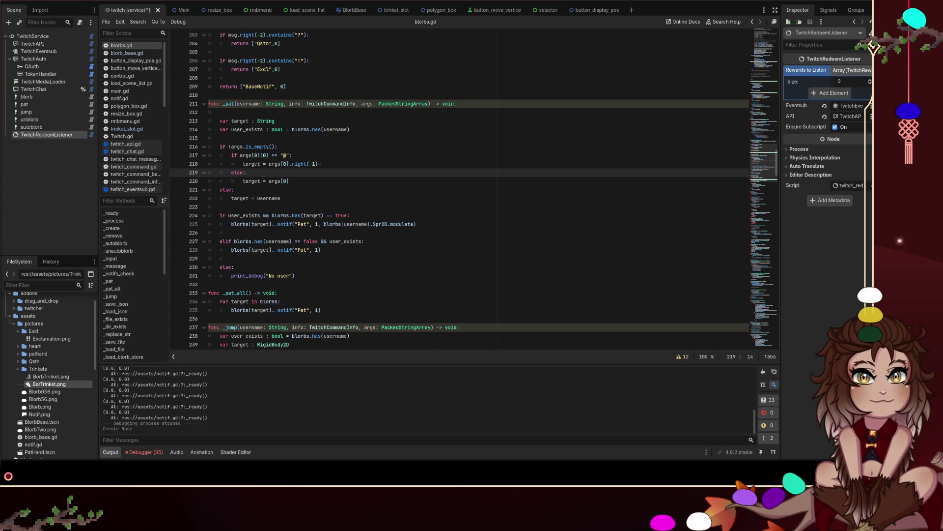
Add an element to Rewards to Listen holding a New TwitchReward and inspect its properties
click(847, 93)
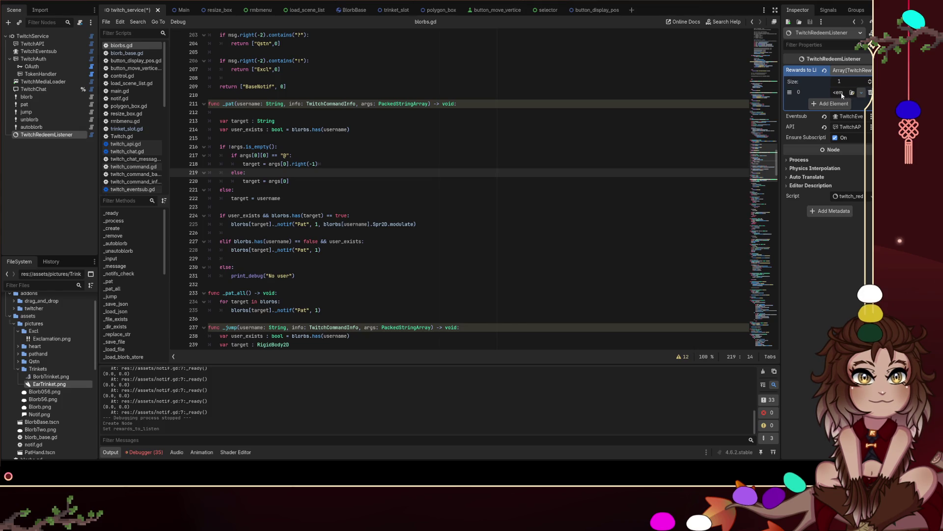
click(846, 93)
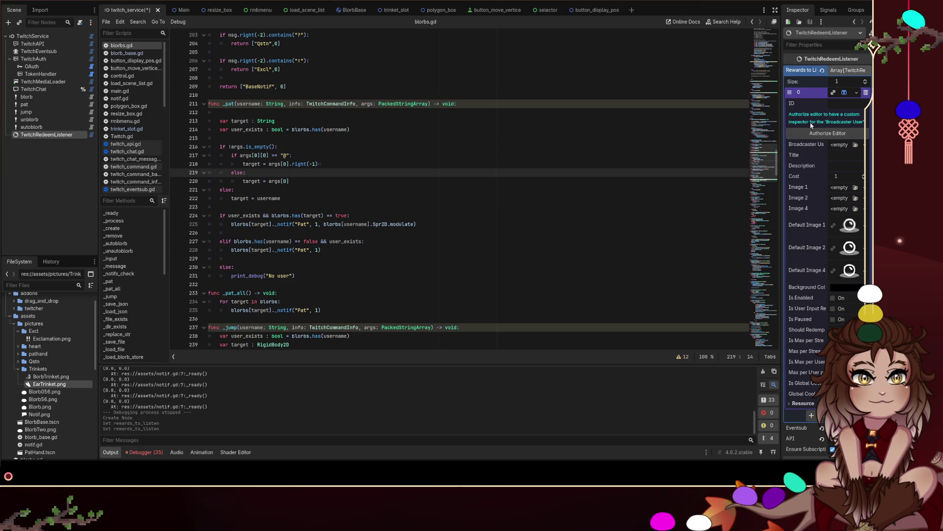
click(813, 132)
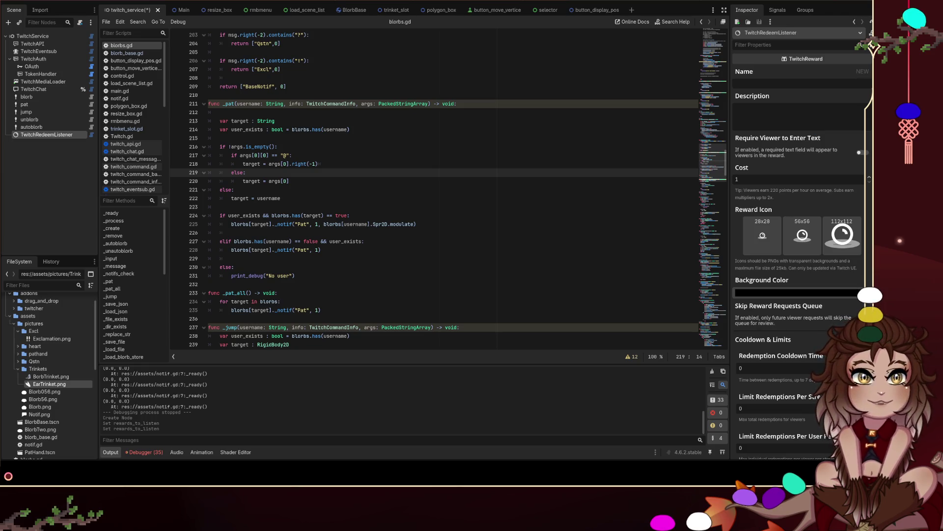
scroll(801, 246, down, 2)
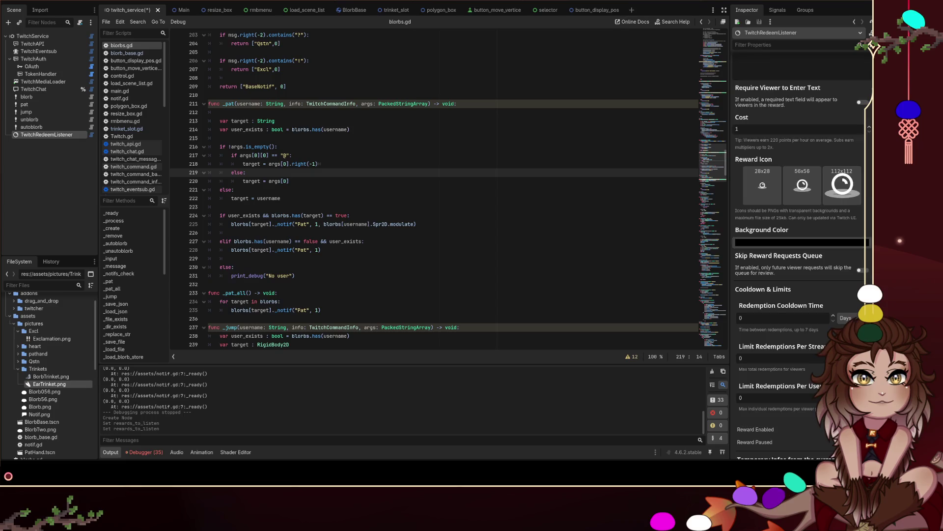
scroll(801, 246, down, 2)
scroll(801, 245, down, 1)
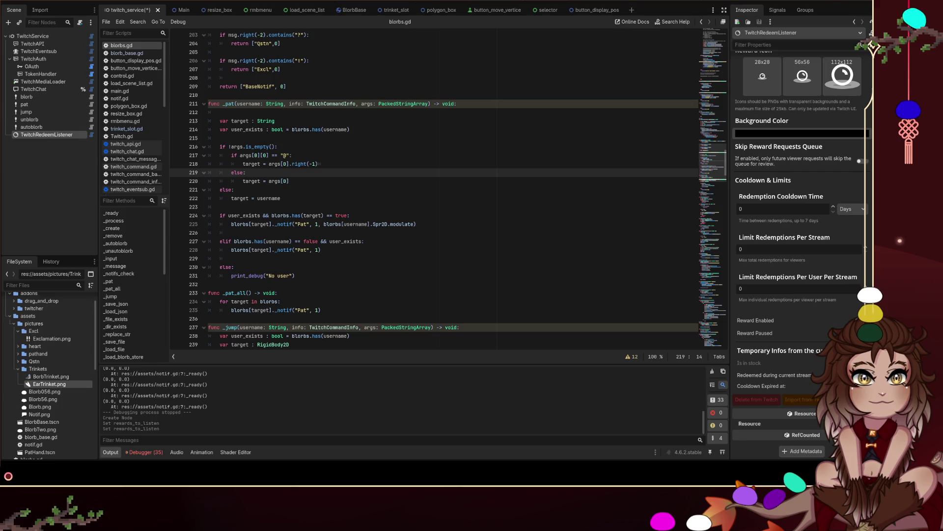
scroll(801, 246, up, 4)
Replace element 0 with a fresh New TwitchReward, leaving the list at size 1
click(769, 13)
click(746, 10)
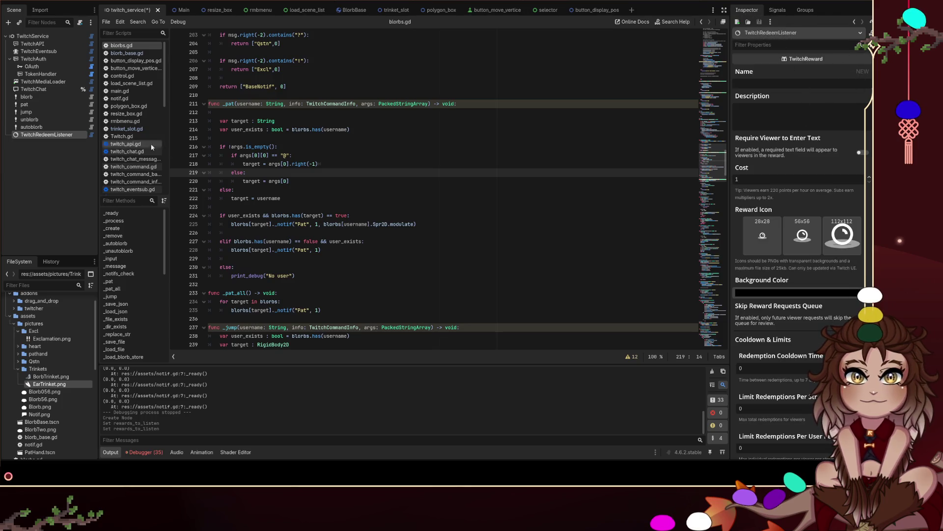
click(46, 134)
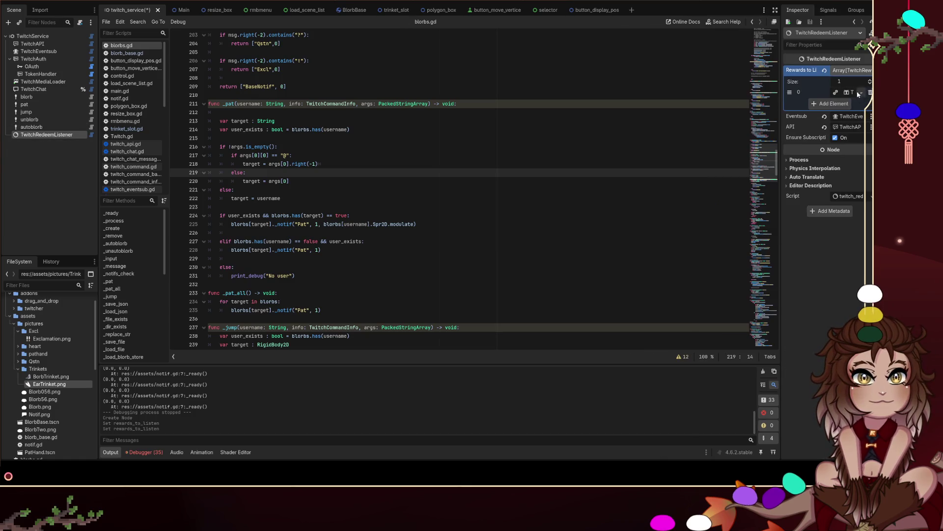
click(849, 92)
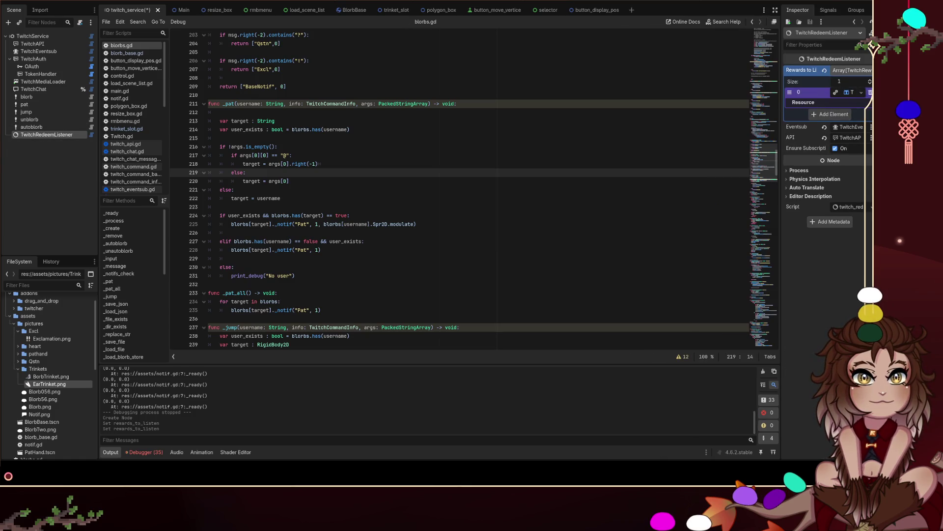
click(869, 92)
click(835, 93)
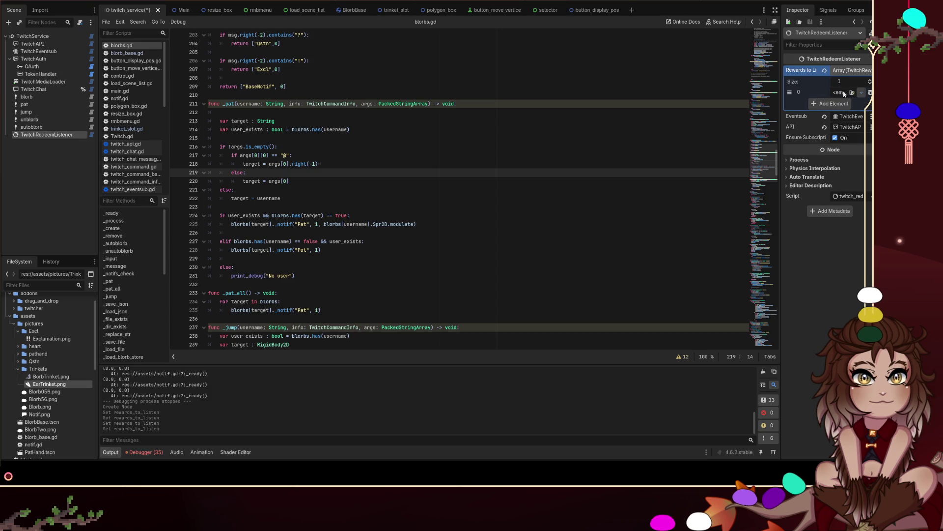
click(844, 92)
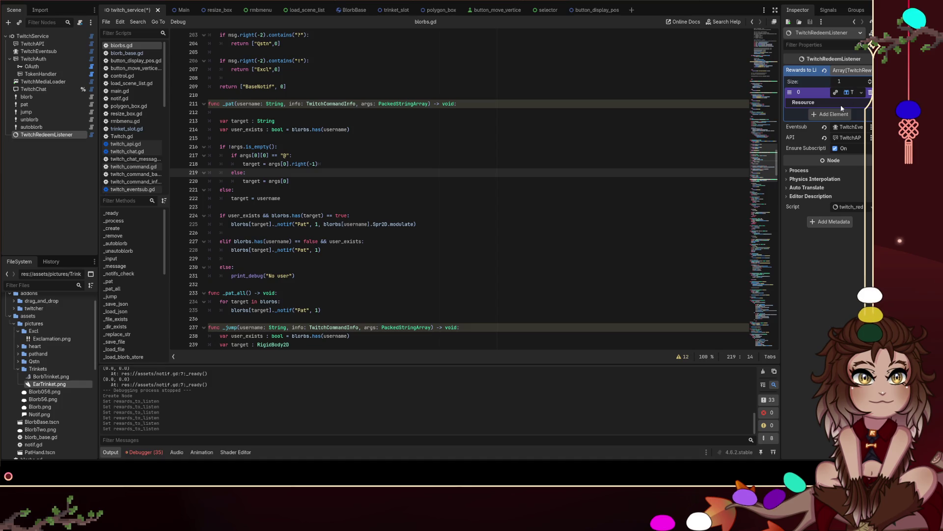
click(860, 74)
click(861, 74)
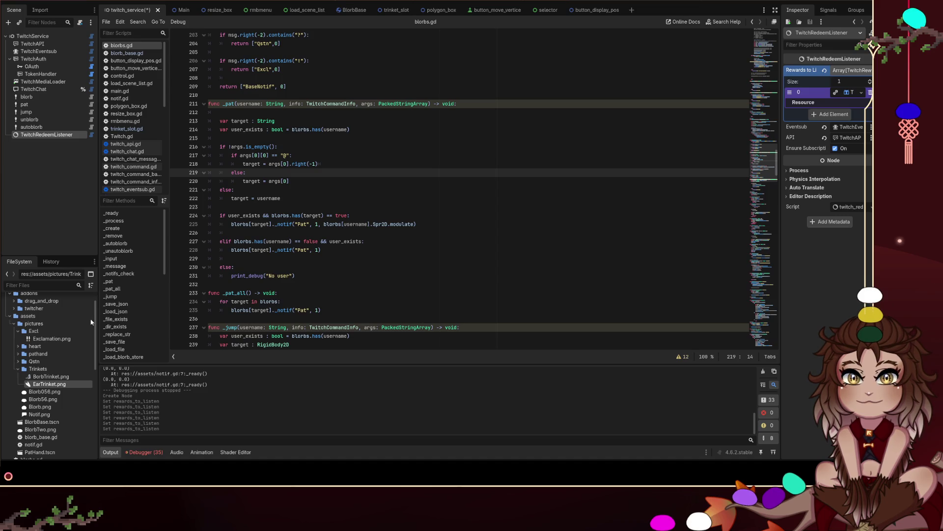
Delete the TwitchRedeemListener node and return to blank line 232 in blorbs.gd
key(Delete)
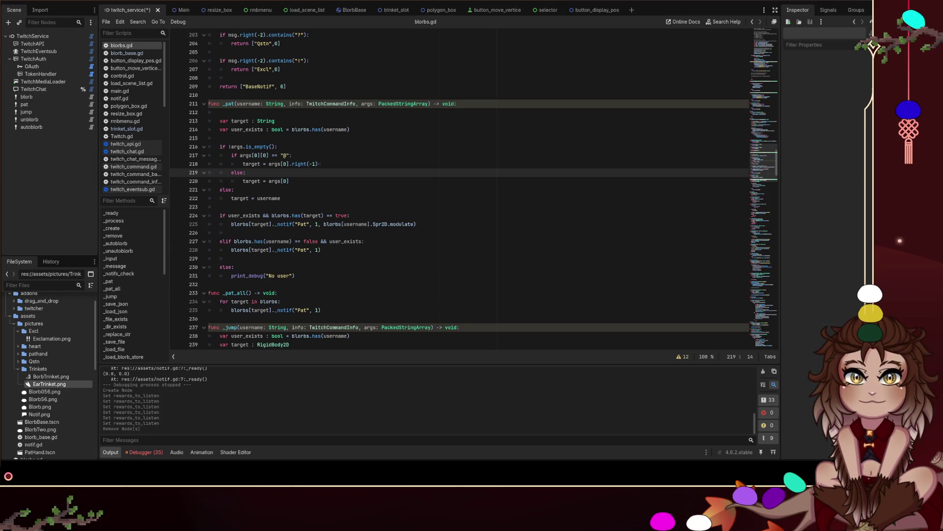
click(386, 285)
scroll(386, 287, down, 3)
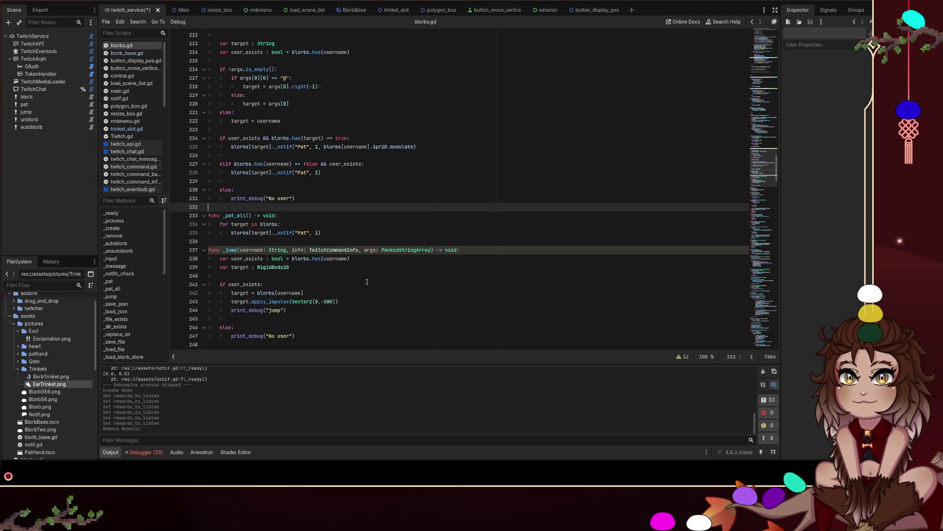
drag(764, 167, 785, 5)
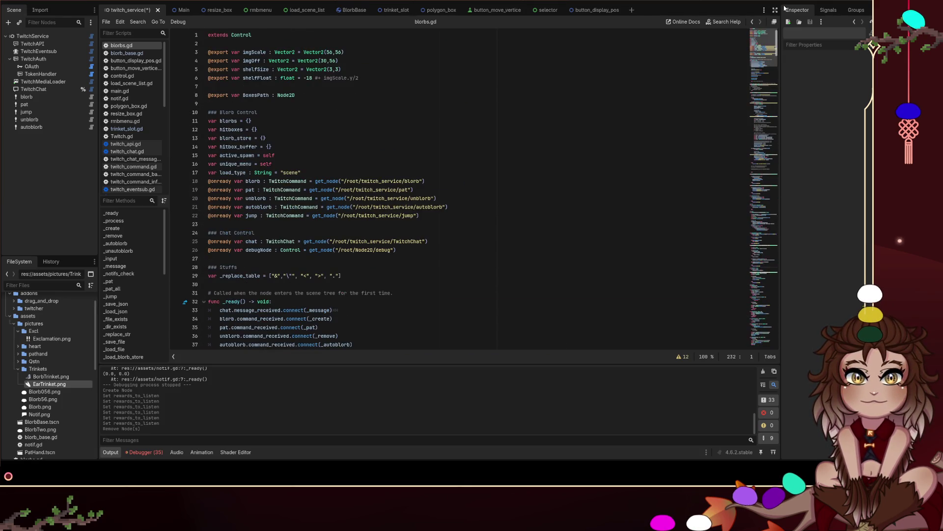
click(454, 244)
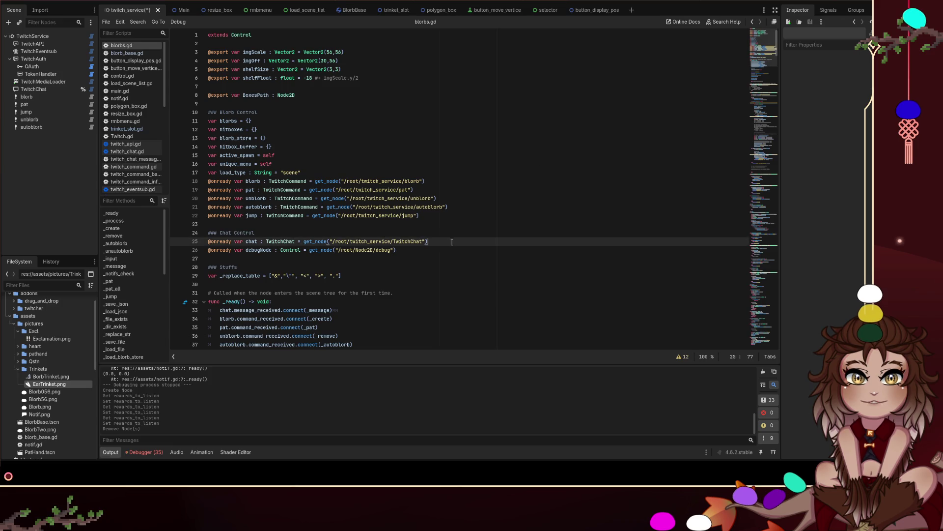
key(Return)
text(@on)
key(Return)
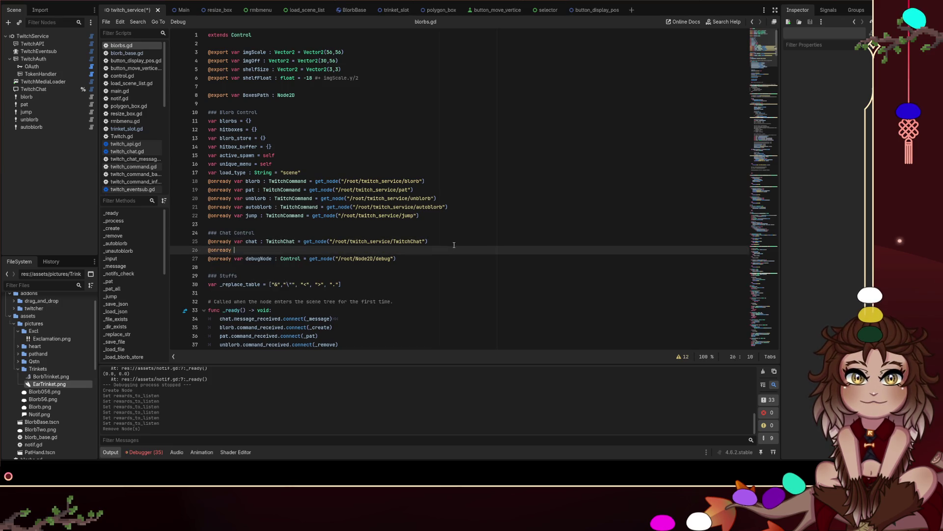
text(eventsub : E)
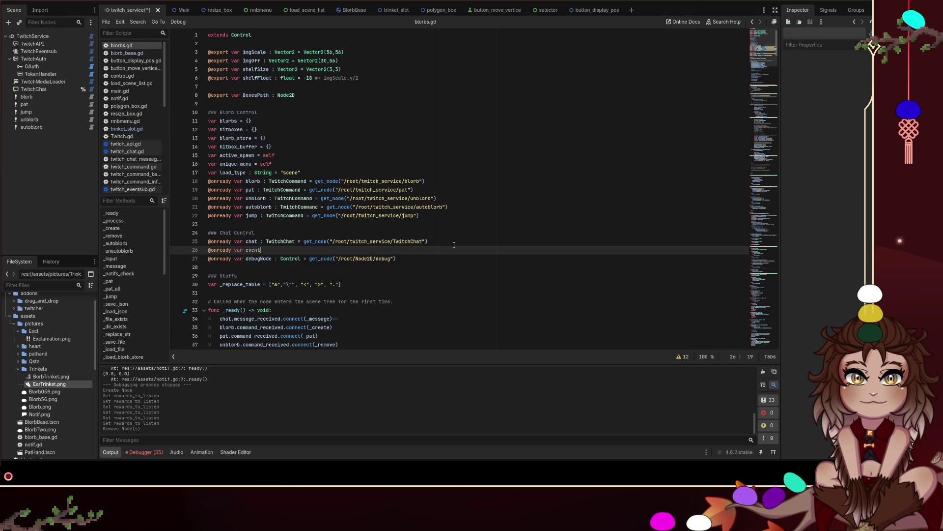
text(ven)
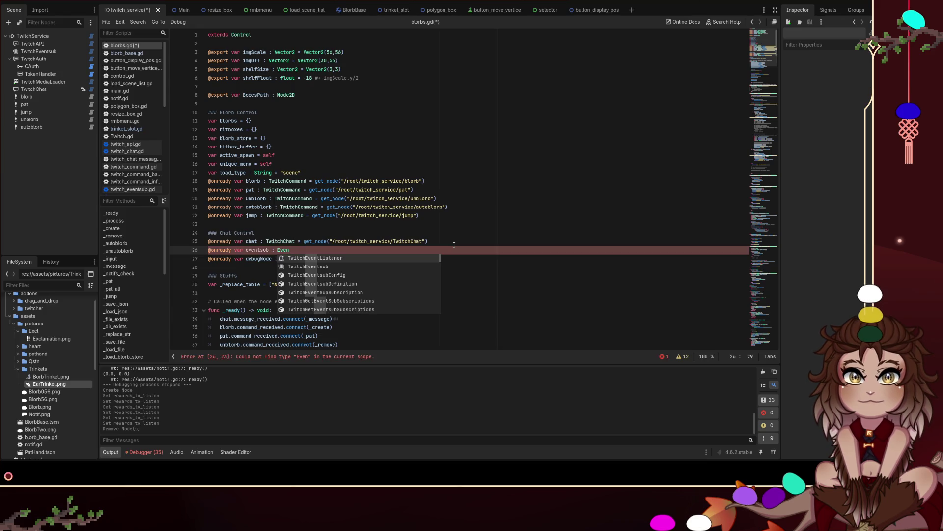
key(Down)
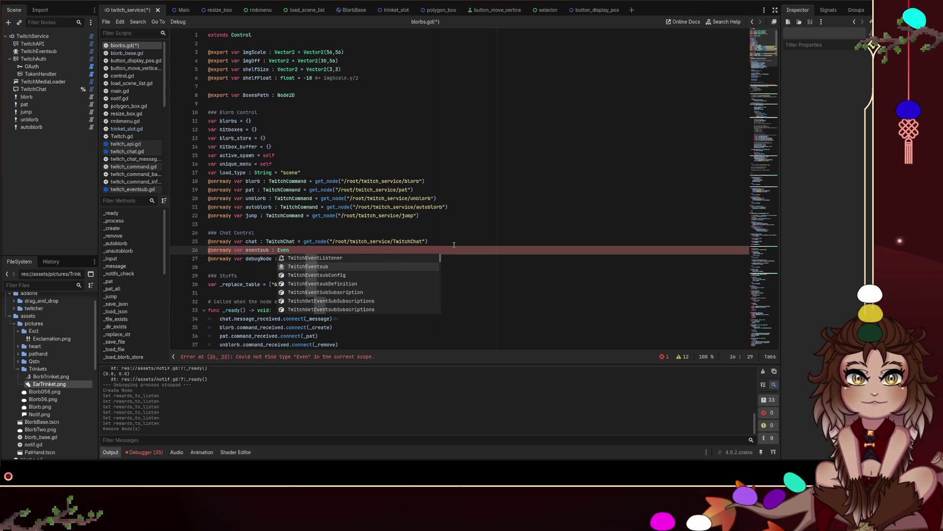
key(Return)
key(ctrl+shift+Left)
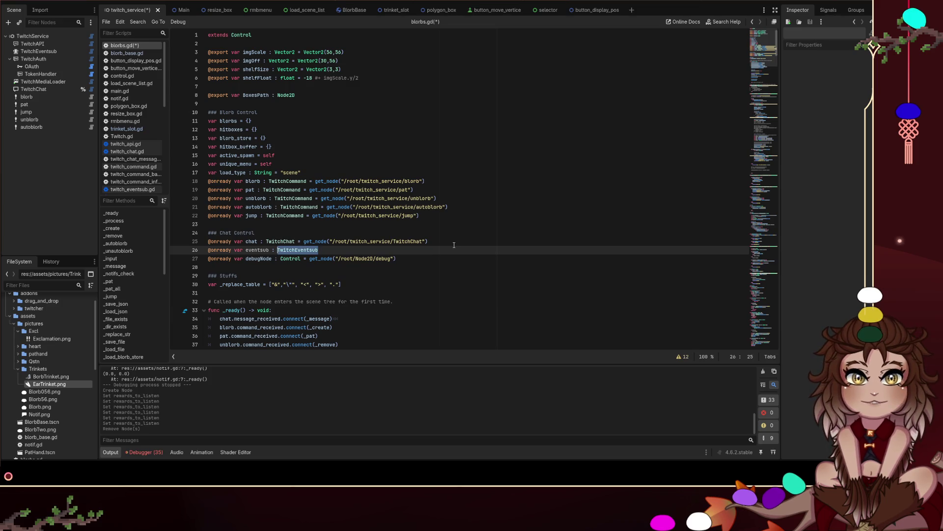
text(TWitch)
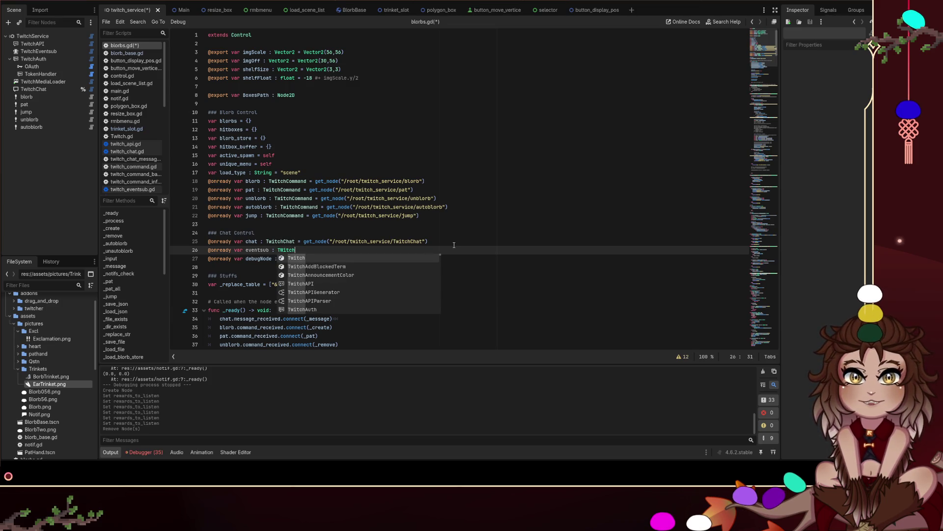
text(EventL)
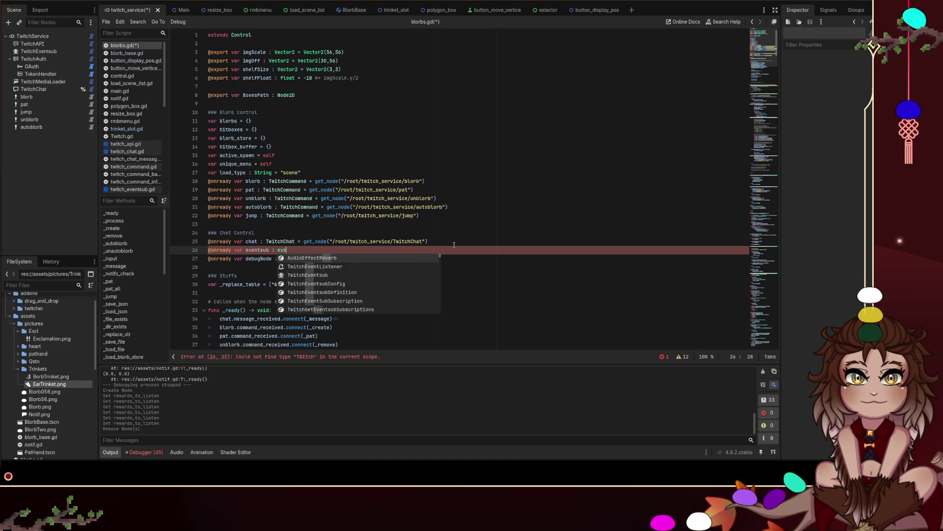
key(Return)
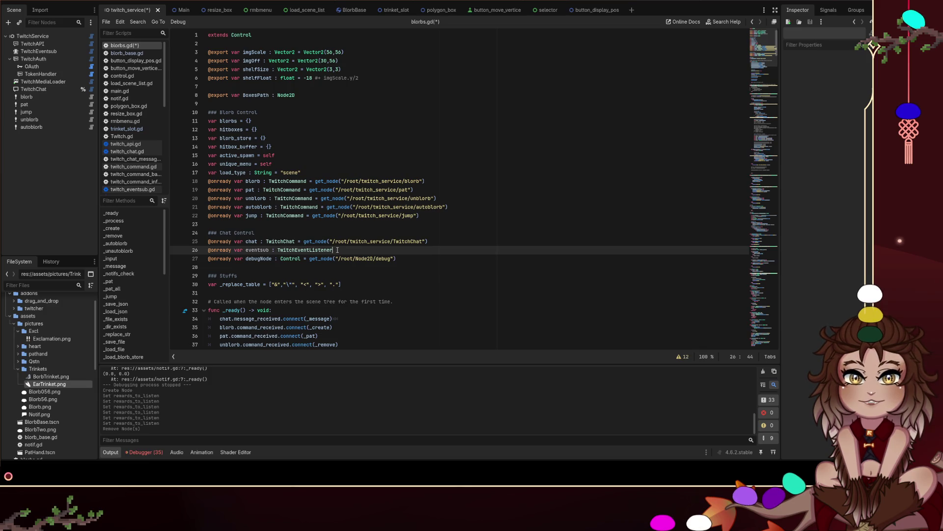
Delete the eventsub declaration line and save blorbs.gd
drag(337, 249, 178, 251)
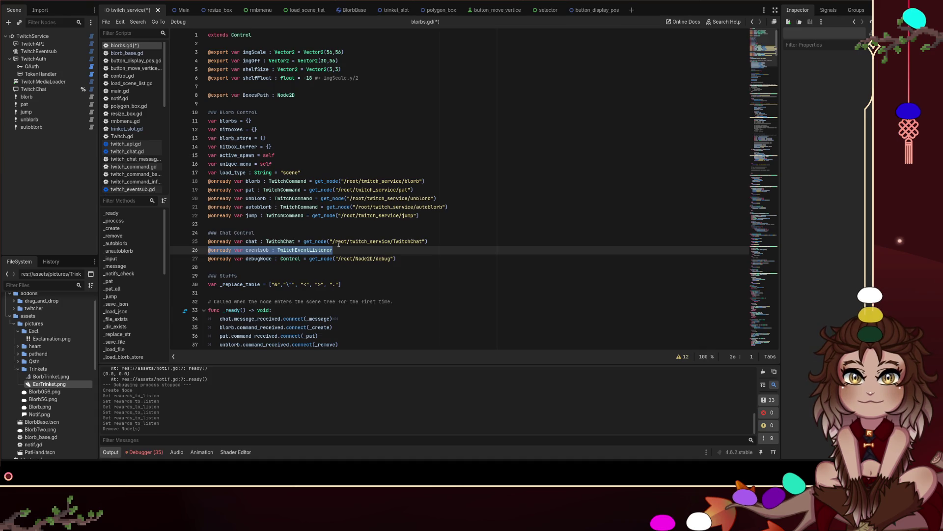
key(BackSpace)
key(BackSpace)
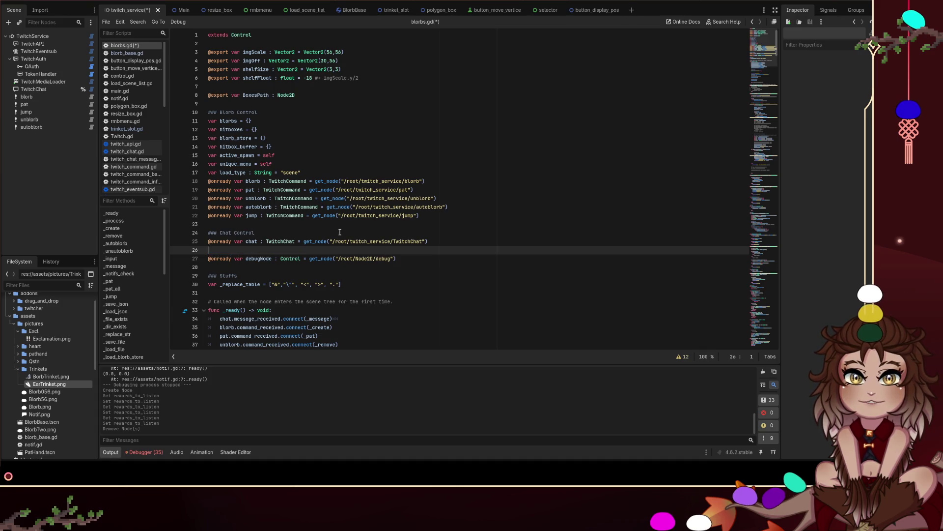
key(ctrl+s)
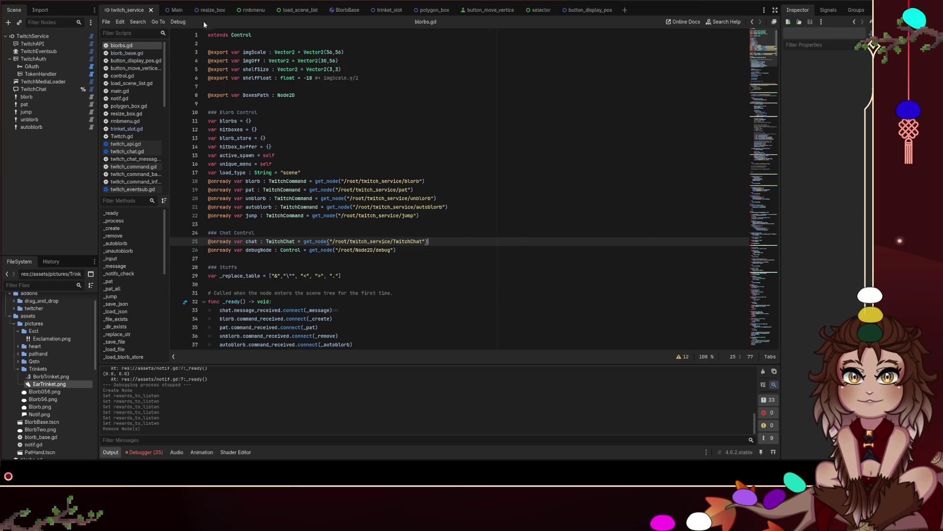
Switch to the Main scene, return to blorbs.gd, and undo to restore the eventsub declaration
click(168, 10)
click(80, 44)
click(80, 74)
key(ctrl+z)
key(ctrl+z)
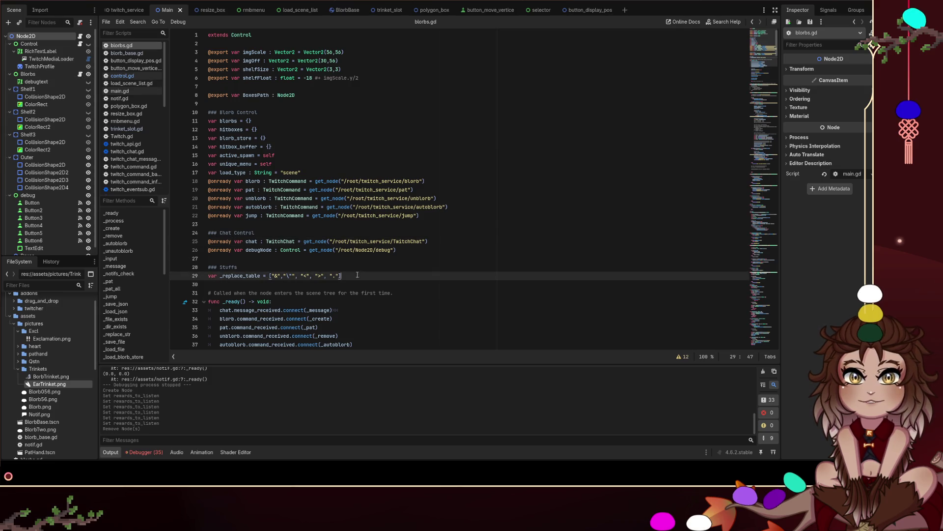
click(443, 258)
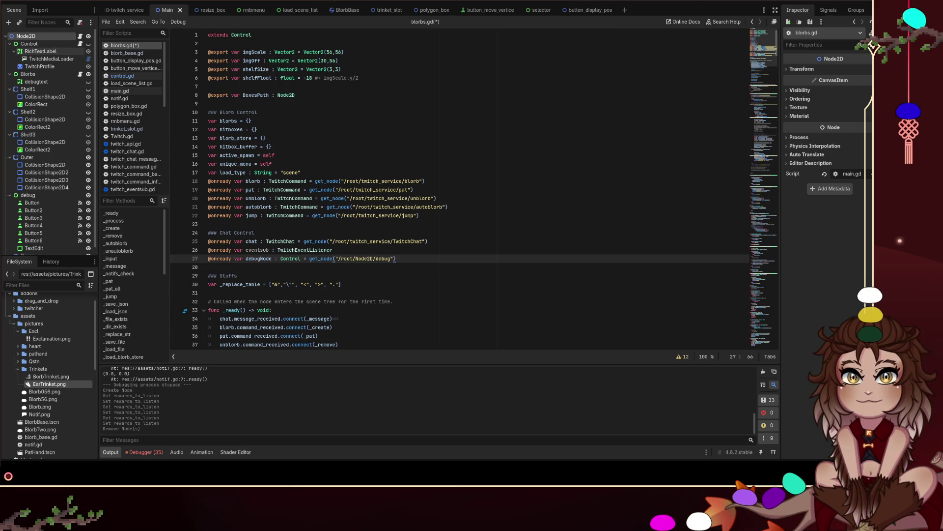
scroll(49, 64, down, 1)
scroll(49, 69, up, 1)
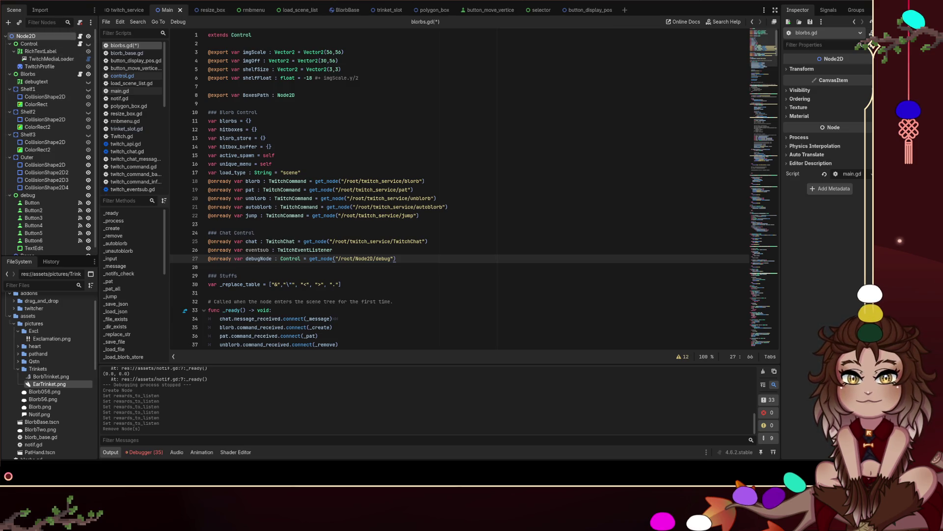
Select Blorbs and undo to restore its TwitchEventListener child node
click(39, 74)
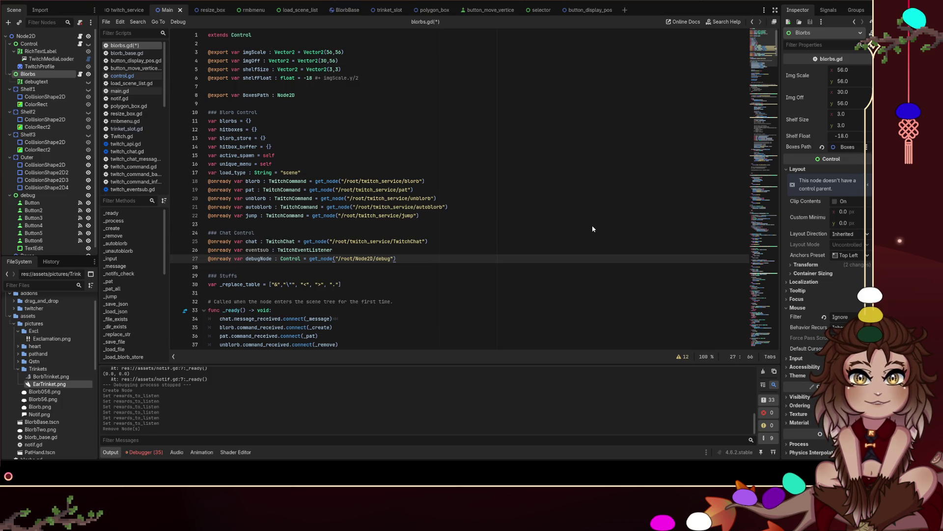
key(ctrl+z)
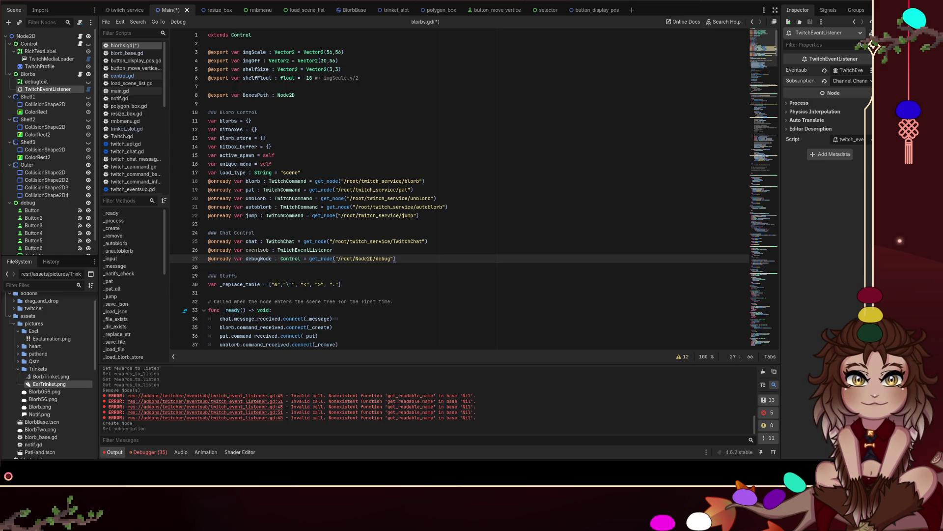
mouse_move(698, 525)
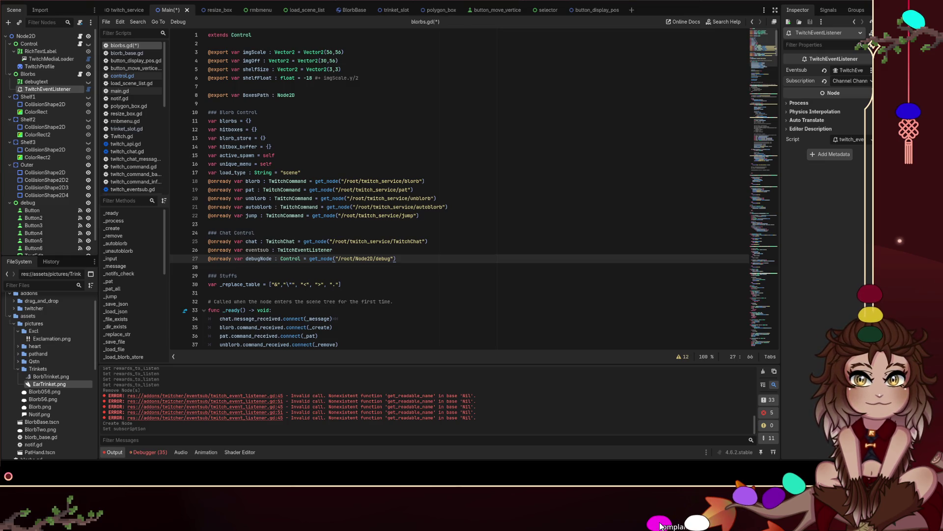
mouse_move(734, 494)
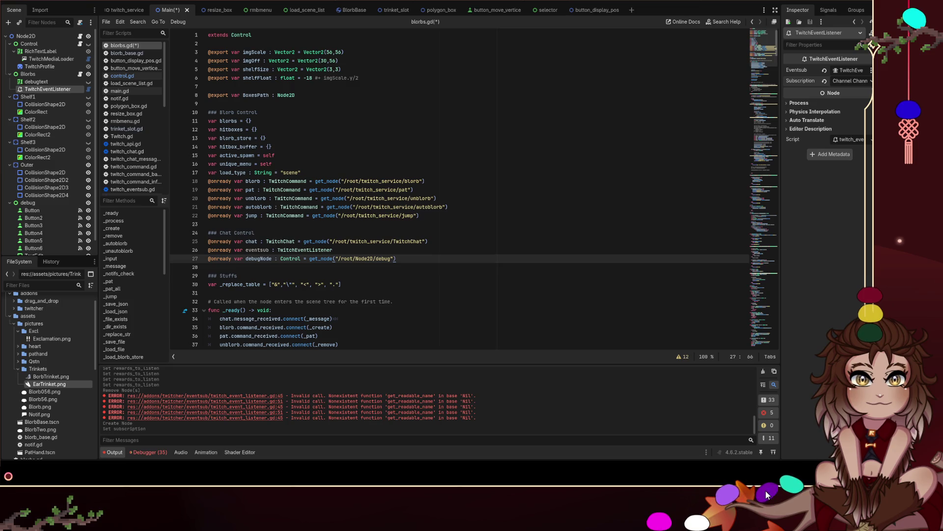
mouse_move(869, 280)
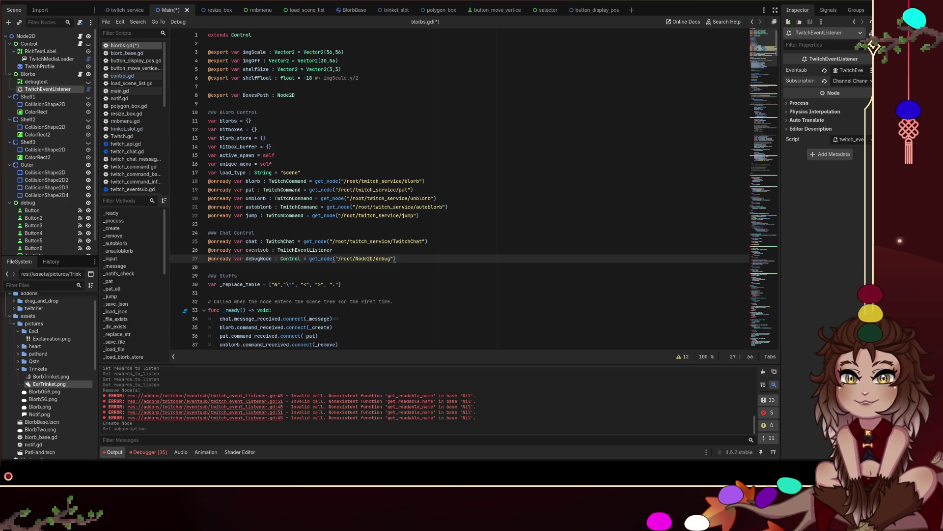
Assign eventsub = get_node("TwitchEventListener") on line 26 and save blorbs.gd
click(333, 250)
text(=)
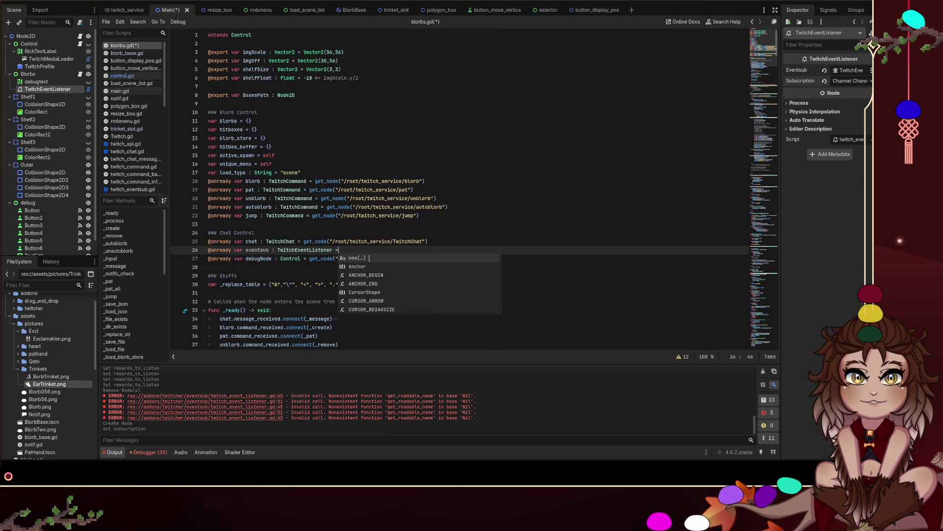
text( get_no)
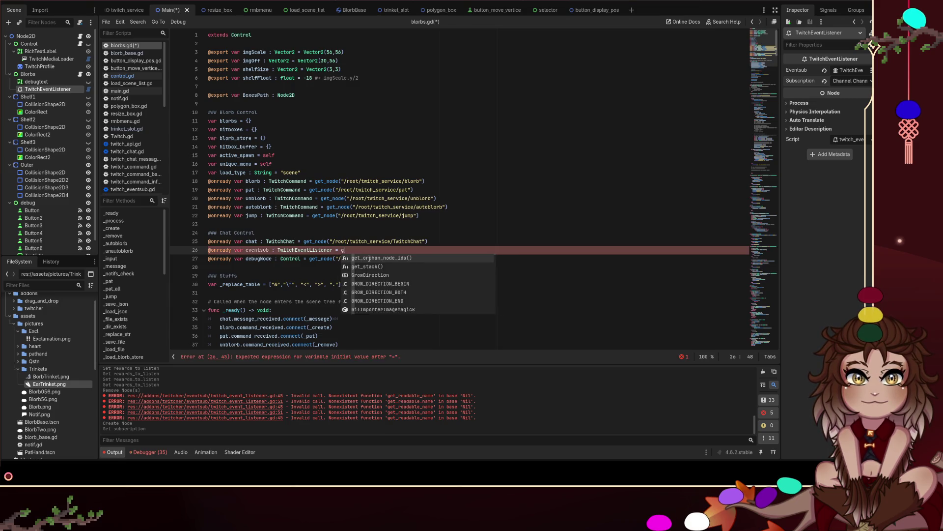
text(de()
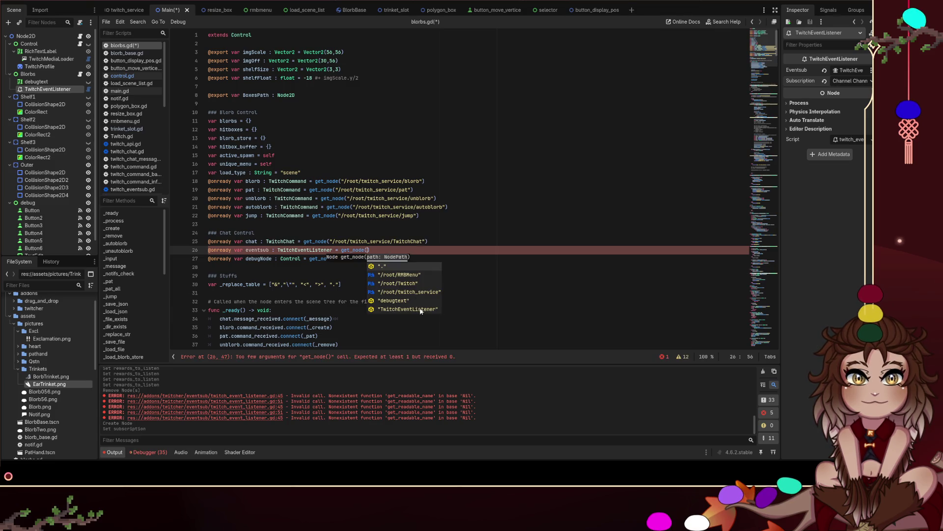
key(Up)
key(Return)
click(418, 276)
key(ctrl+s)
Search blorbs.gd for _pat_all, review the function, then search for _ready
click(252, 249)
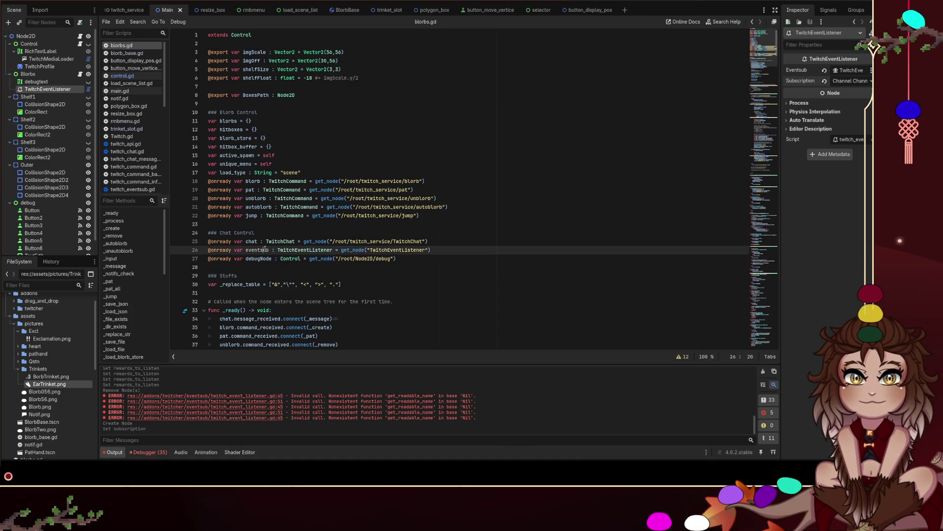
key(ctrl+f)
text(v)
key(BackSpace)
text(_pat_all)
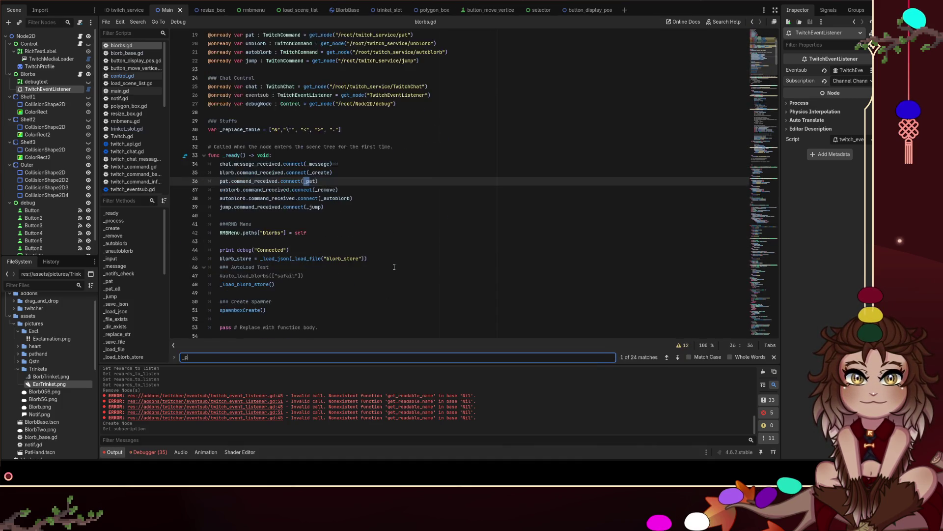
click(309, 198)
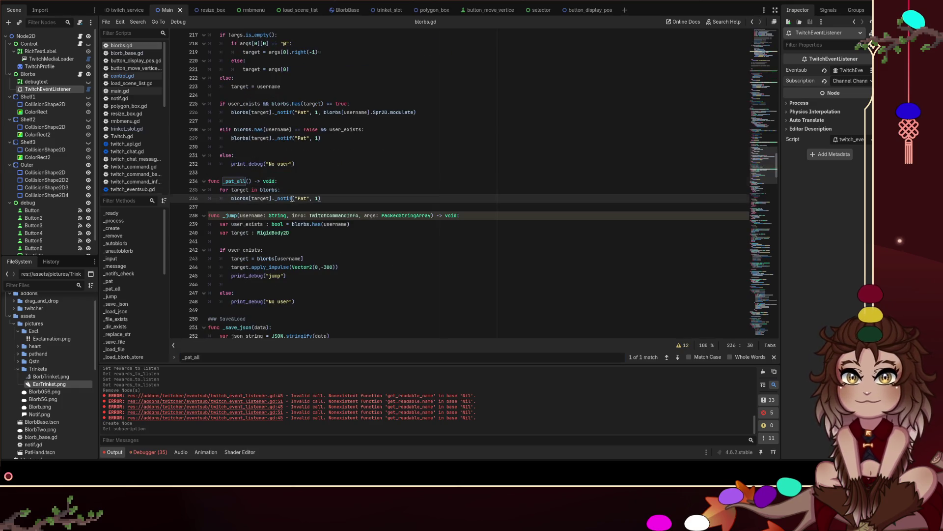
click(272, 173)
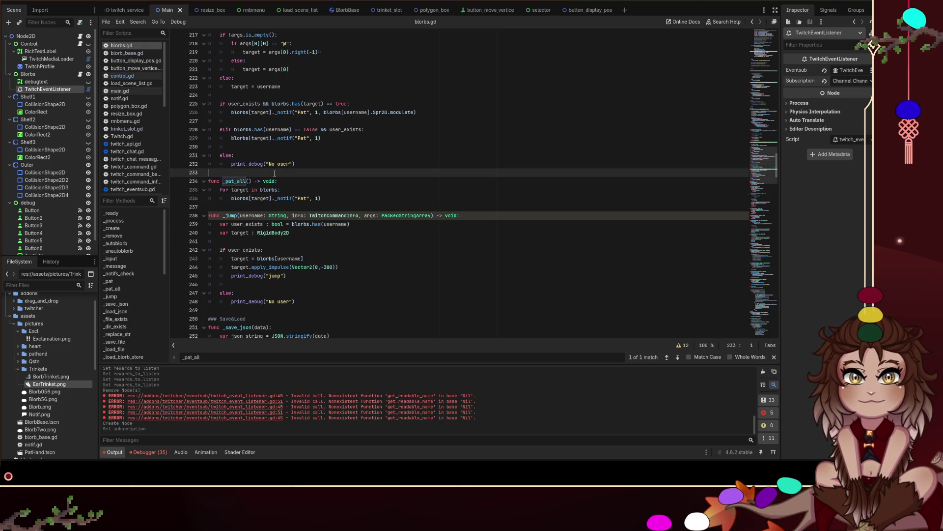
key(ctrl+f)
Start a new first line in _ready with eventsub and rename the declaration to eventsub_listener
text(_ready)
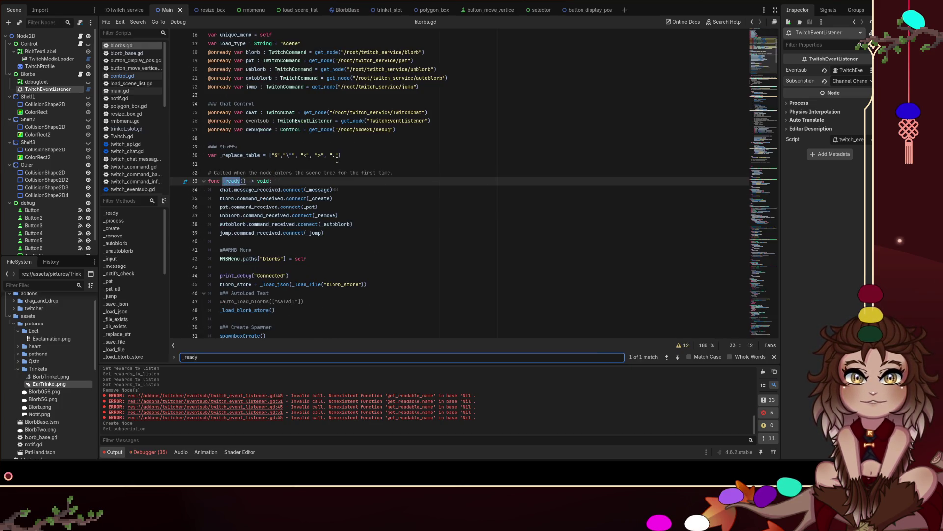
click(383, 234)
click(387, 182)
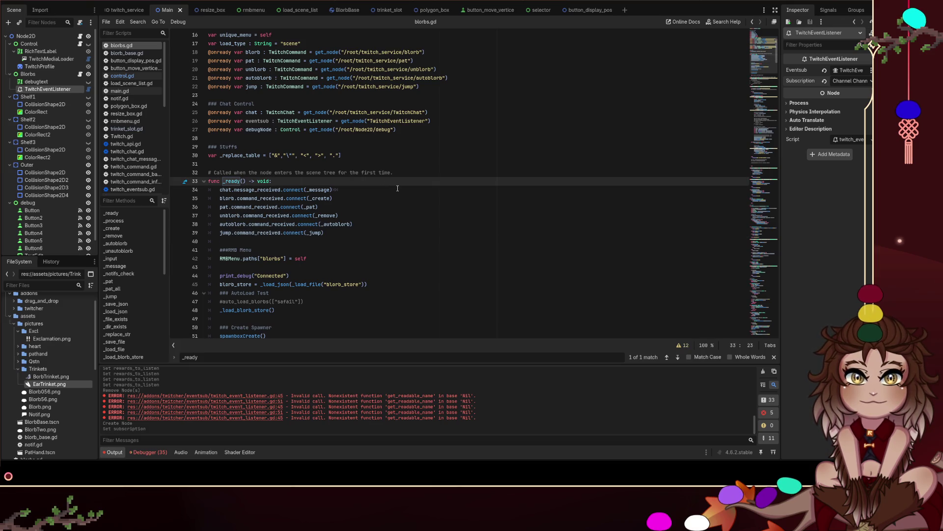
key(Return)
text(eventsub)
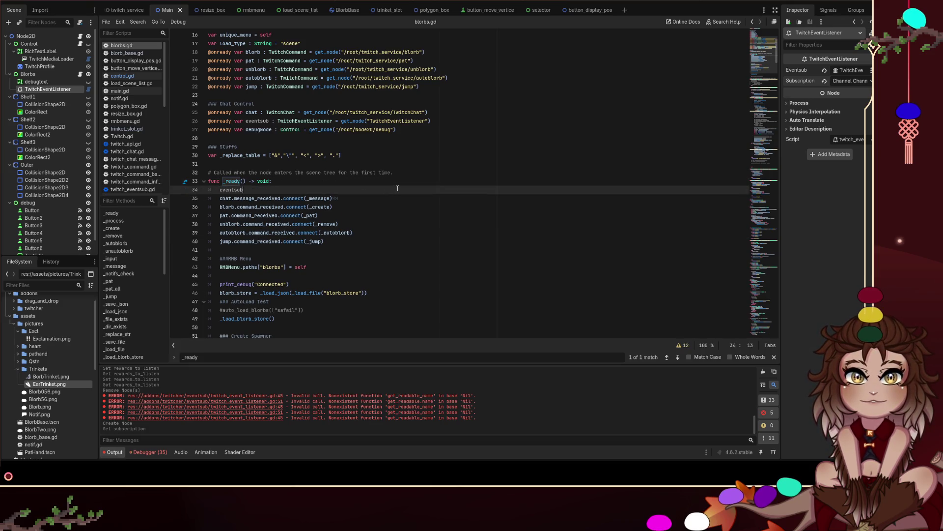
click(269, 120)
text(_listener)
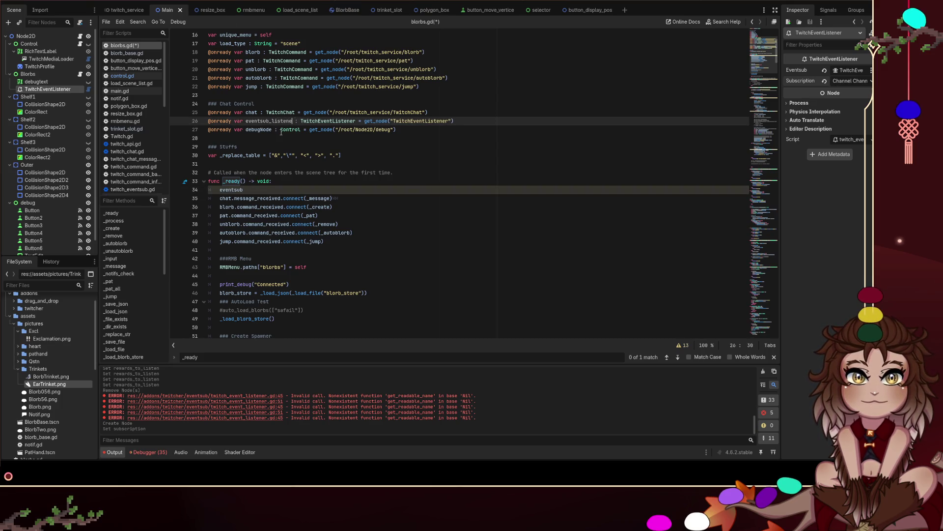
Complete the _ready line as eventsub_listener.received.connect(_event_handler)
key(ctrl+shift+Left)
key(ctrl+c)
double_click(228, 192)
key(ctrl+v)
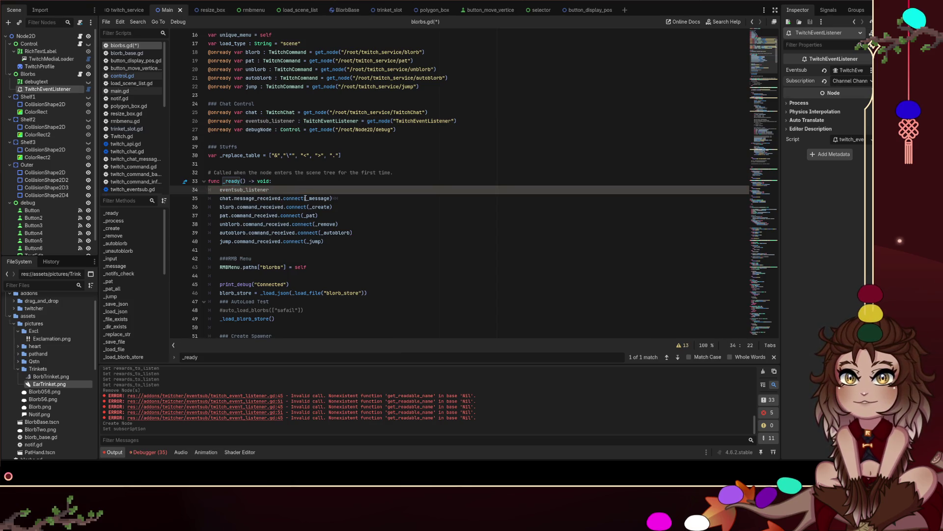
key(Down)
key(Return)
text(.connect()
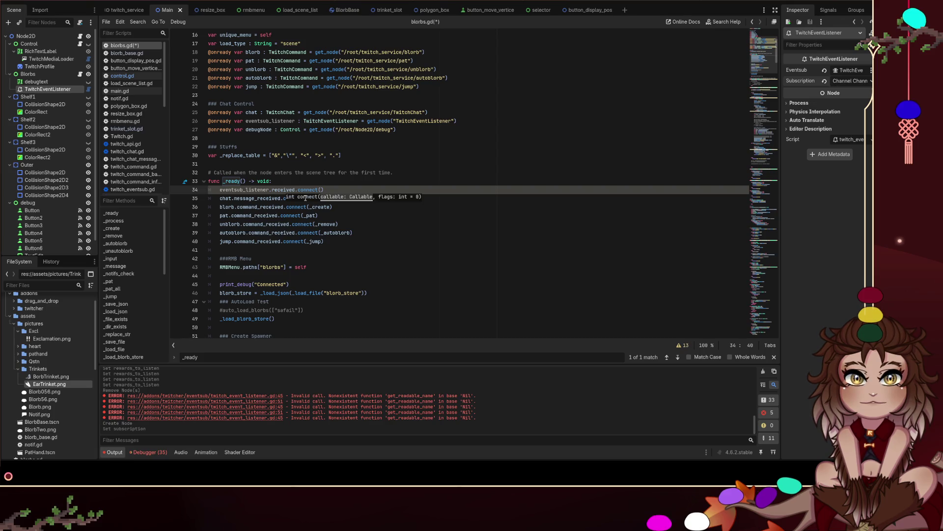
text(_)
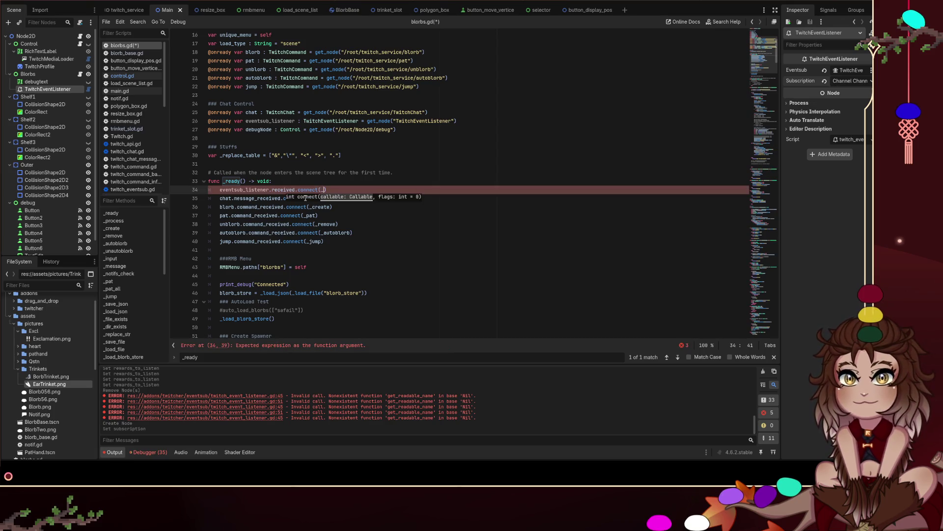
text(event_handler)
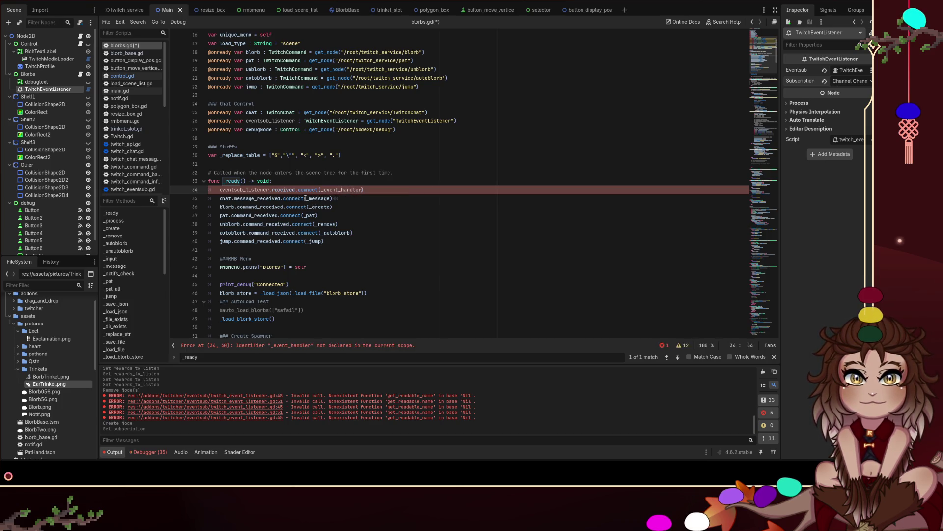
scroll(305, 198, down, 4)
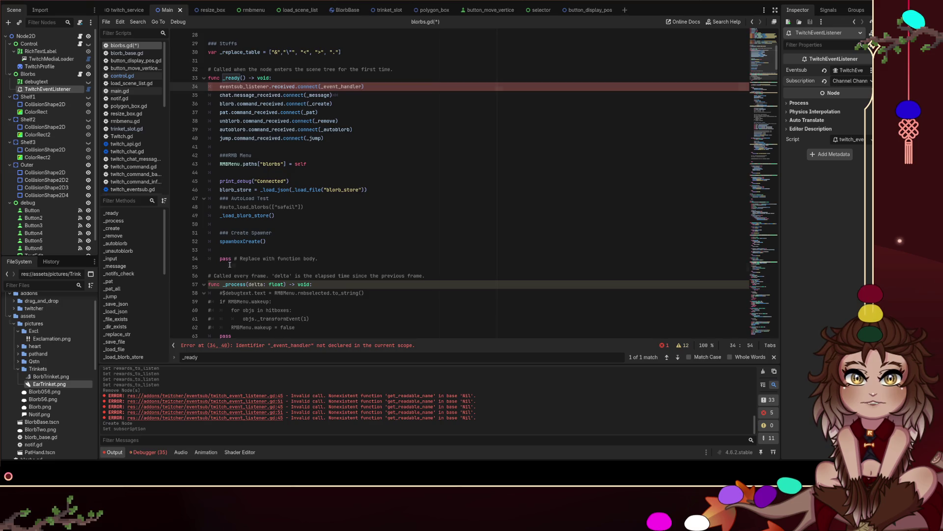
Add func _event_handler(data : Dictionary) below _ready with a placeholder pass body
click(229, 265)
key(Return)
key(Return)
key(Up)
text(func _event_handler()
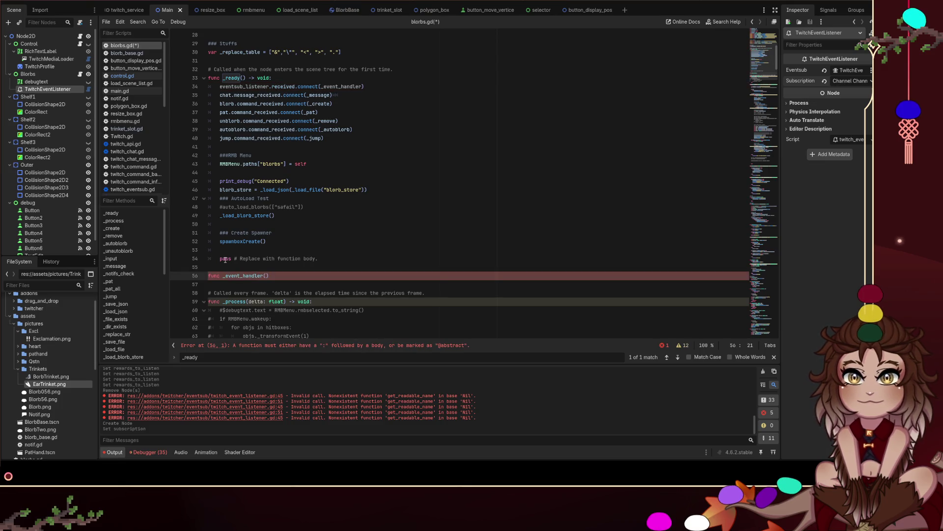
key(Right)
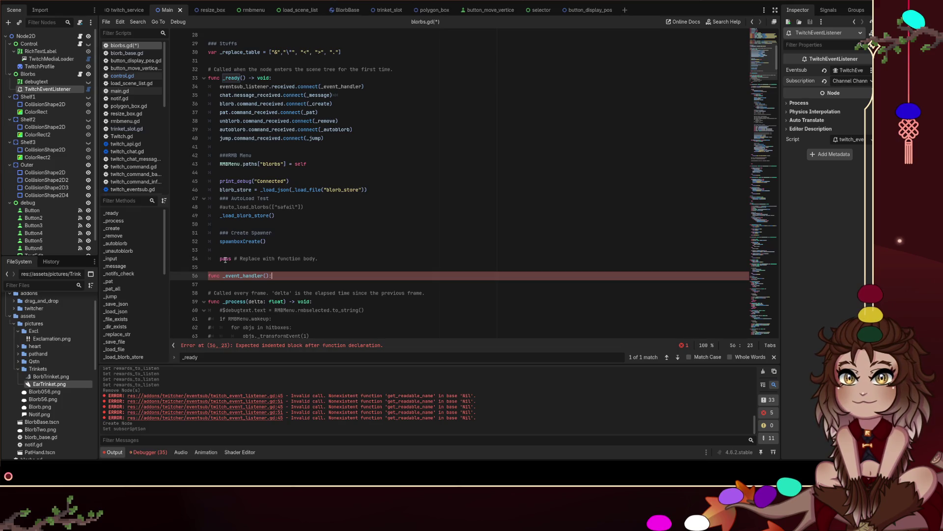
key(Left)
key(Left)
text(data)
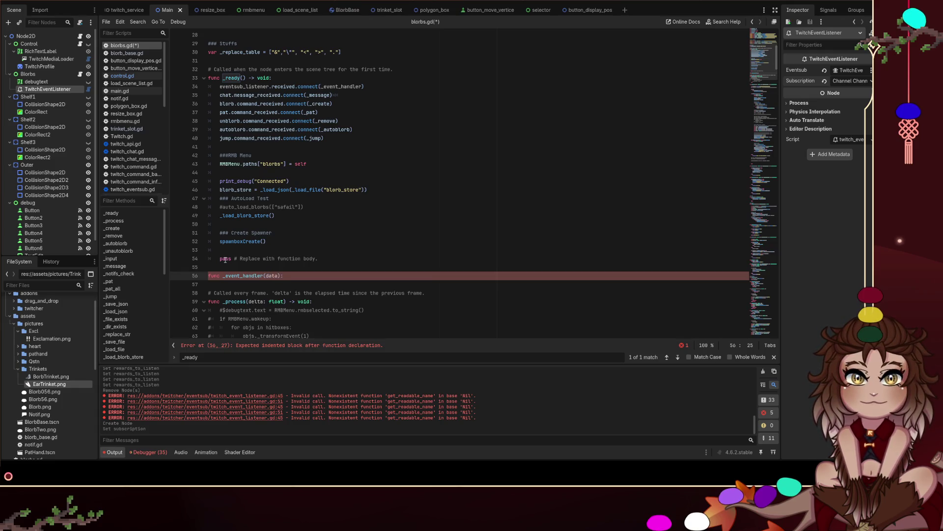
text( : Dictionary)
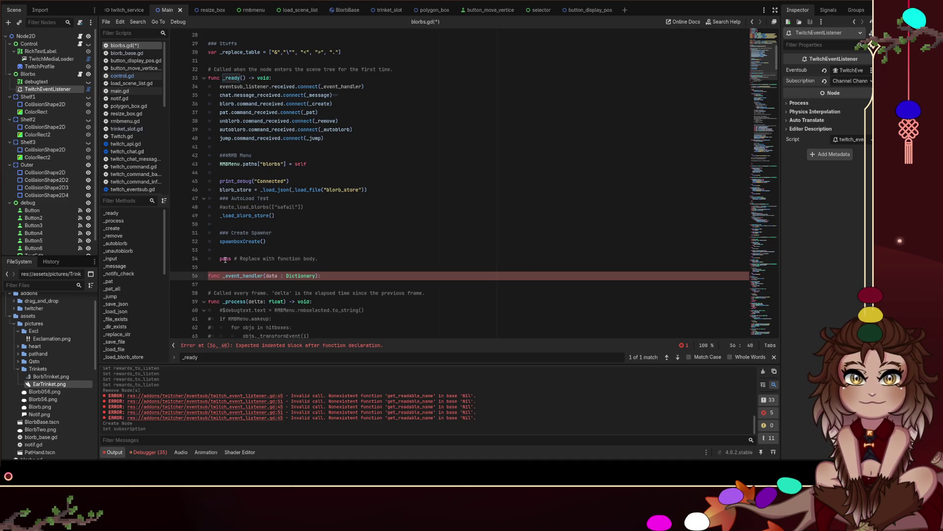
key(Return)
text(pass)
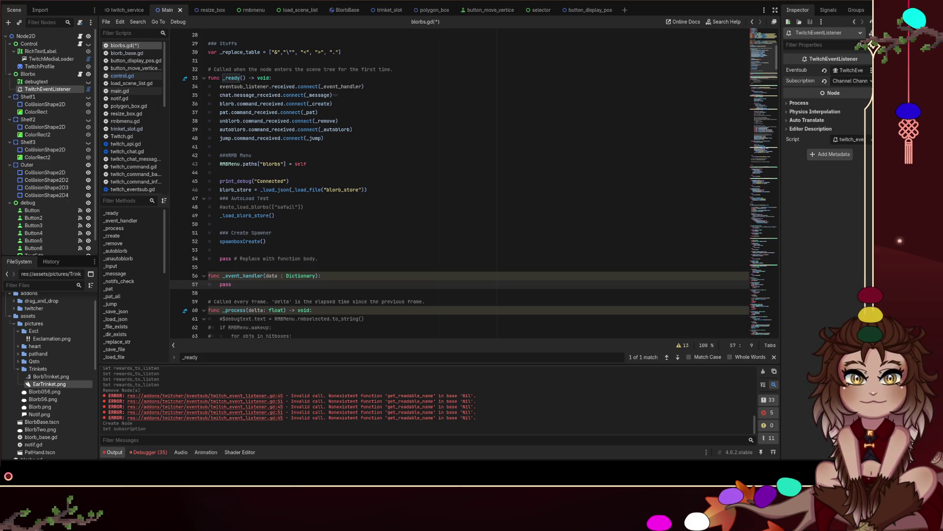
Replace pass with if data["id"] == "headpat" calling _pat_all(), save, and run with F5
double_click(234, 283)
text(if data.id)
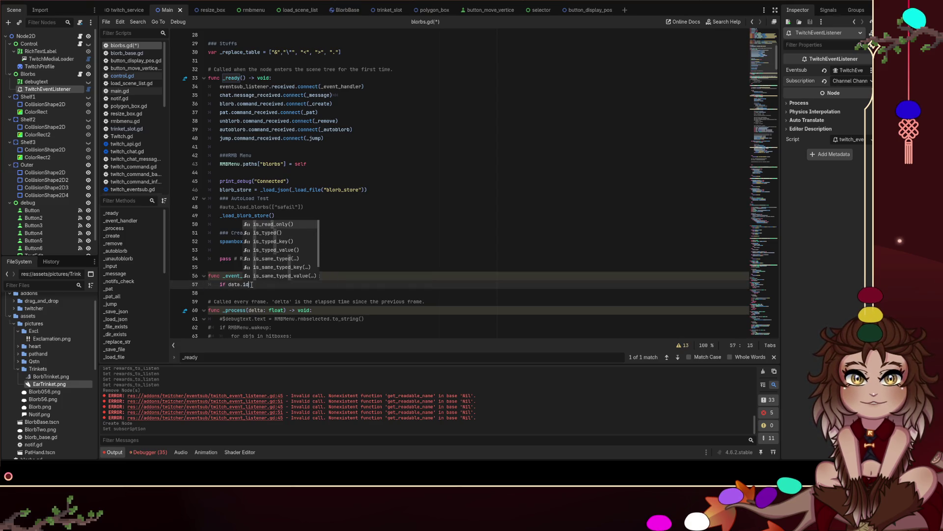
key(BackSpace)
key(BackSpace)
key(BackSpace)
text([)
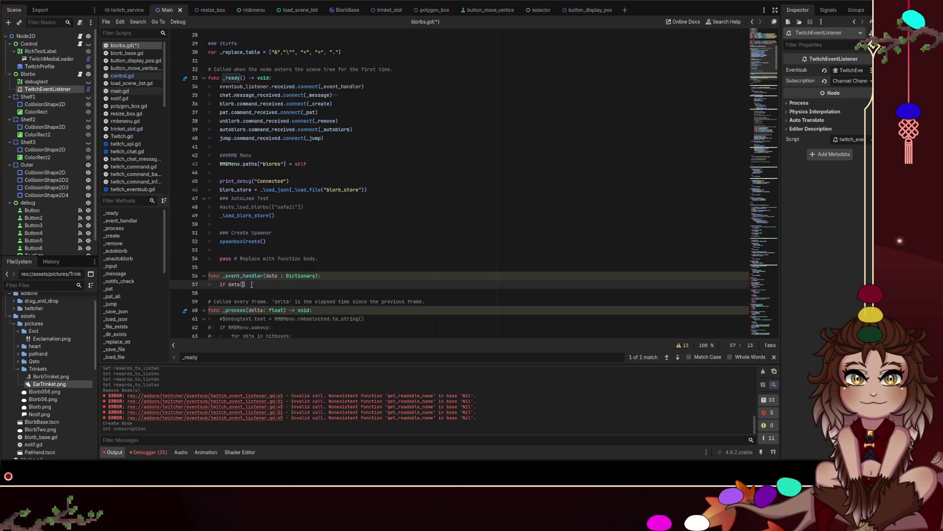
text("id"])
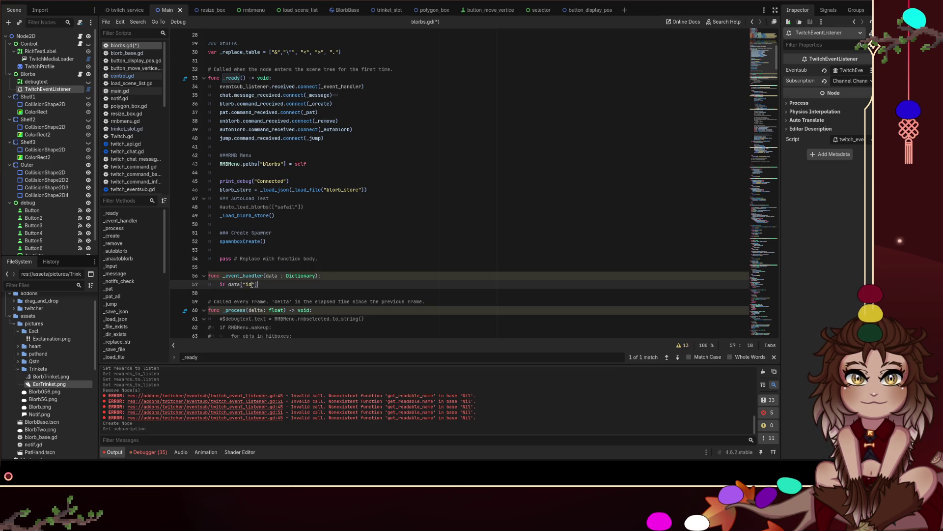
text( == ")
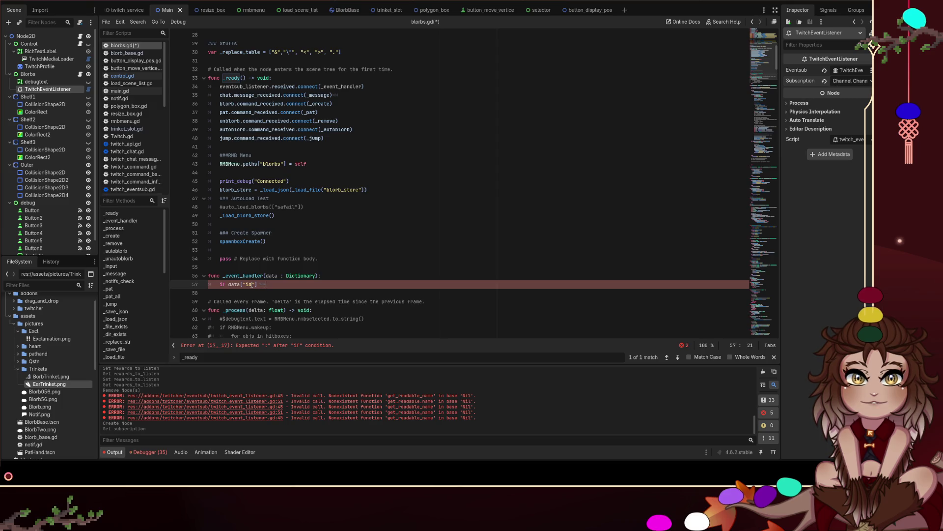
text(headpat":)
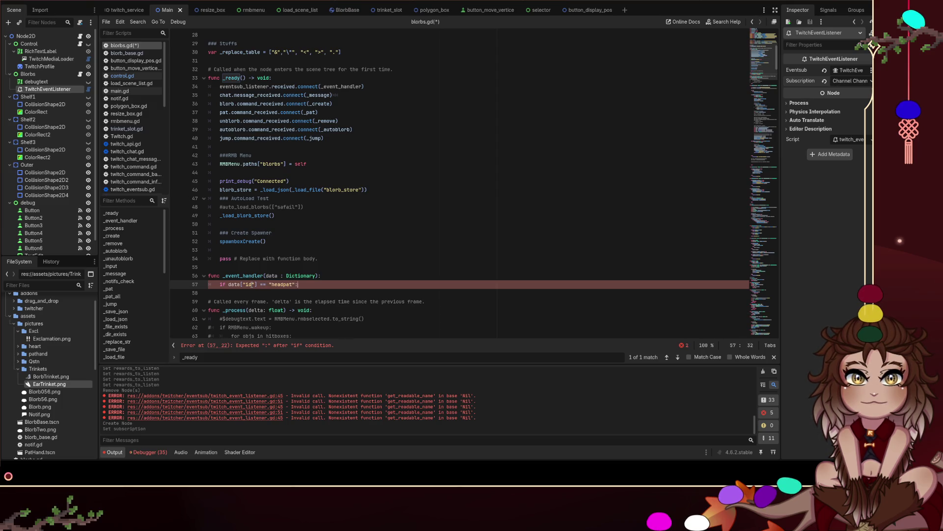
key(Return)
text(_pat_all())
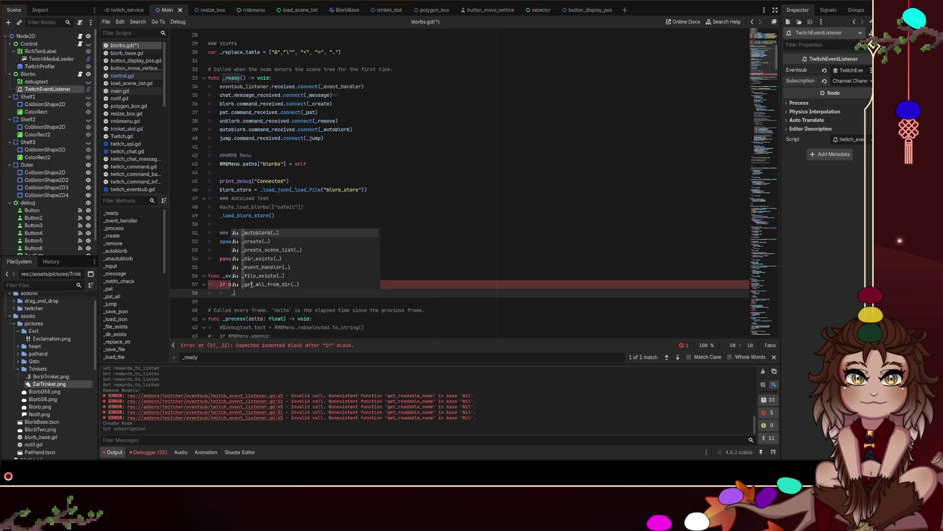
key(ctrl+s)
key(F5)
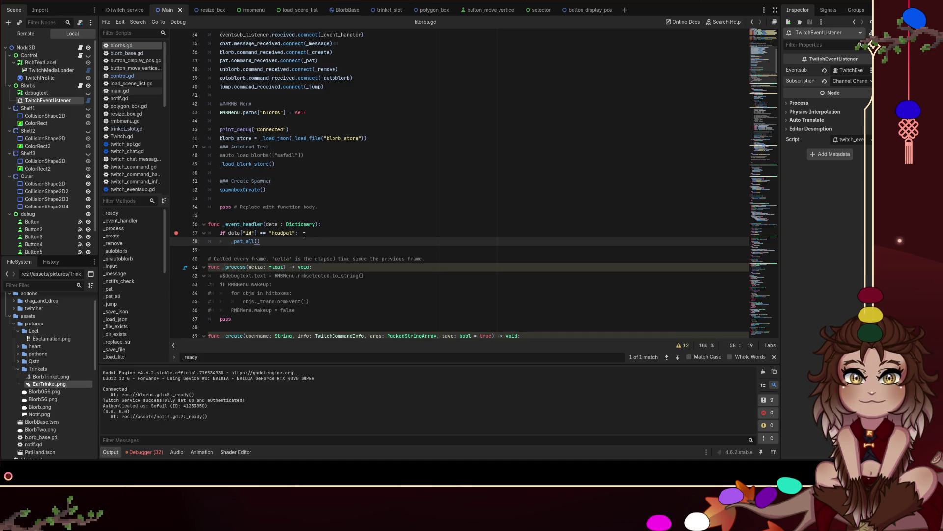
Look up the eventsub_listener declaration, then show the running game's Remote scene tree
scroll(275, 121, up, 2)
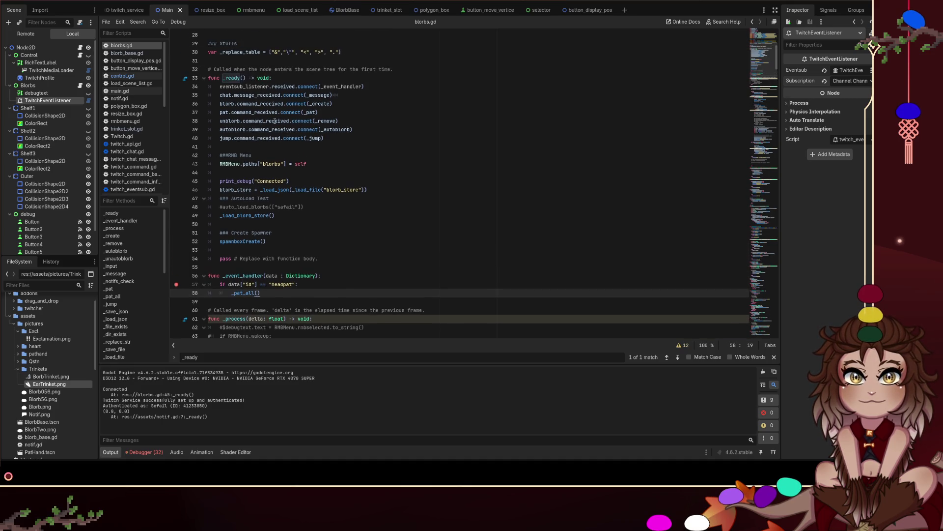
click(238, 87)
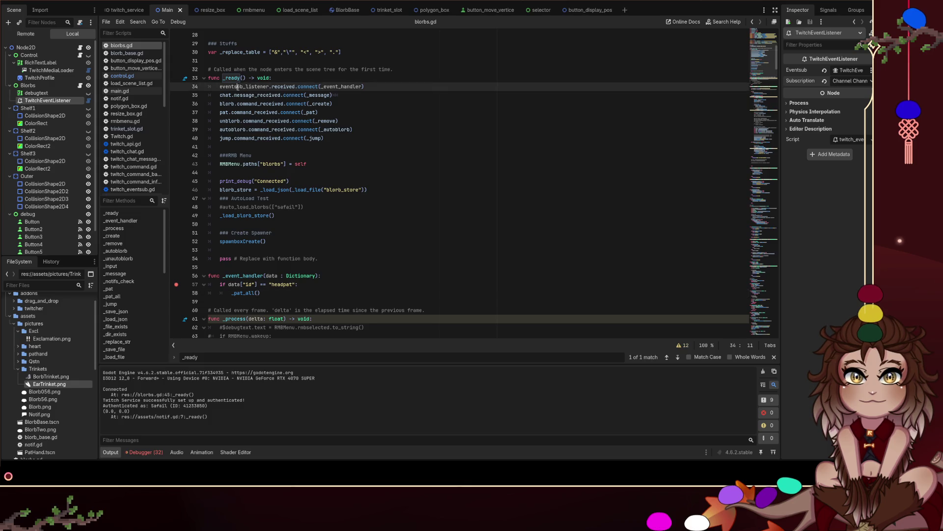
double_click(239, 87)
scroll(238, 87, up, 4)
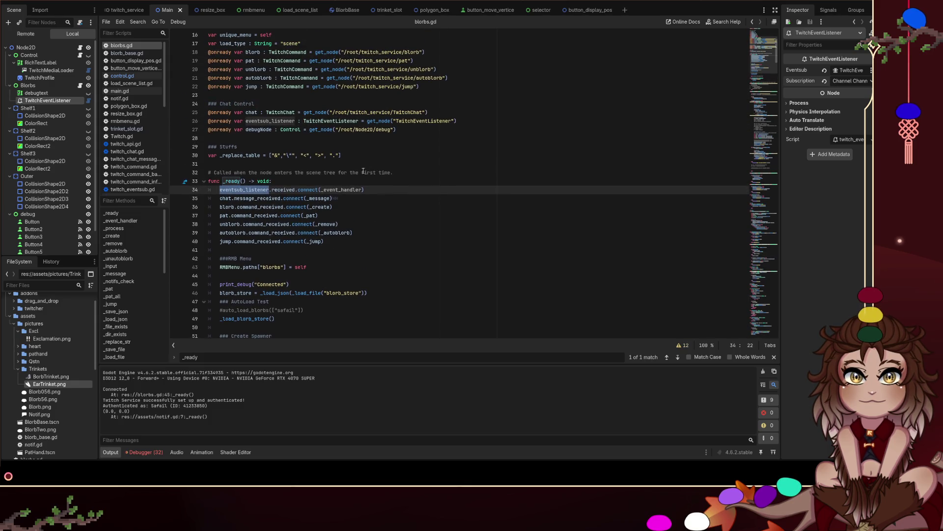
scroll(443, 178, down, 1)
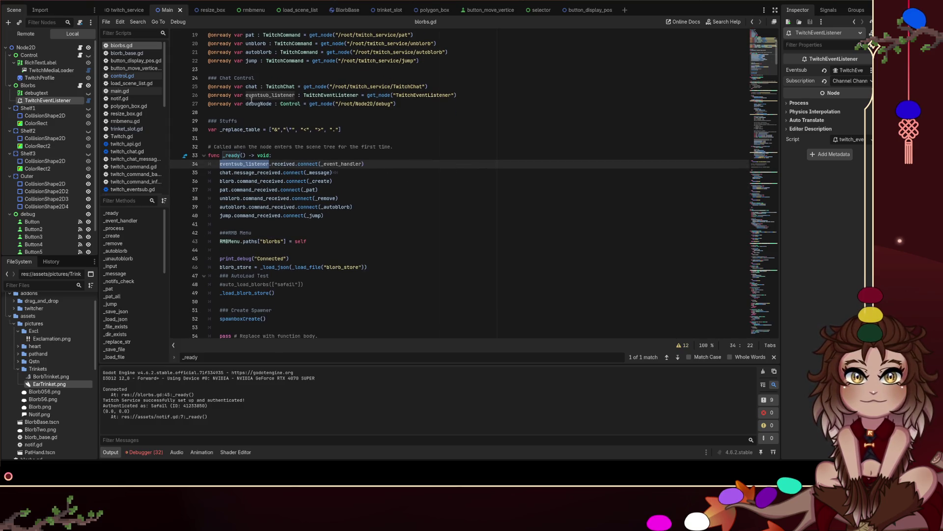
click(26, 34)
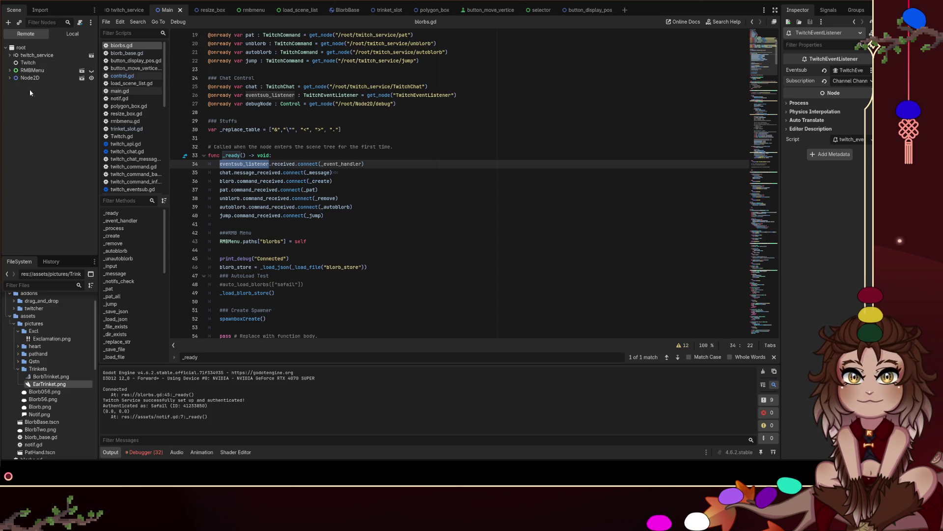
Expand Node2D > Blorbs in the Remote tree and inspect the live TwitchEventListener and Blorbs nodes
click(10, 78)
click(14, 93)
click(47, 109)
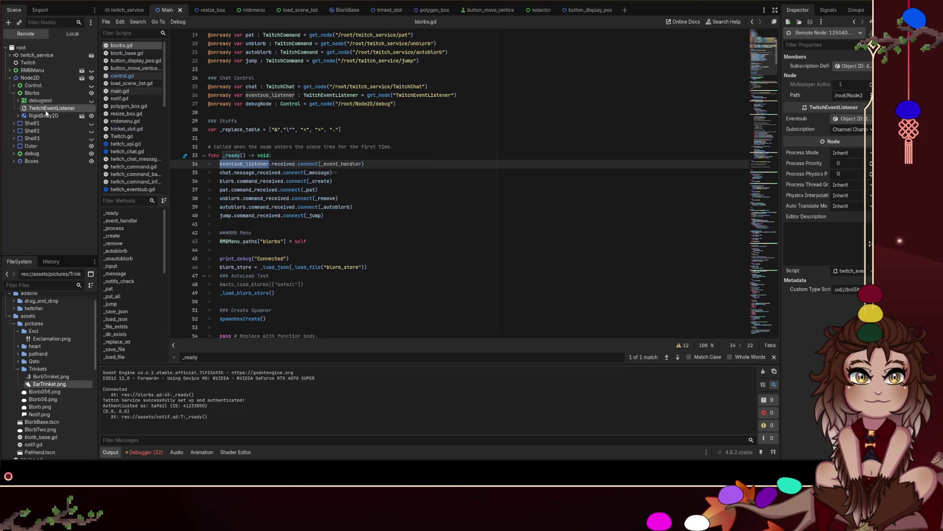
click(33, 93)
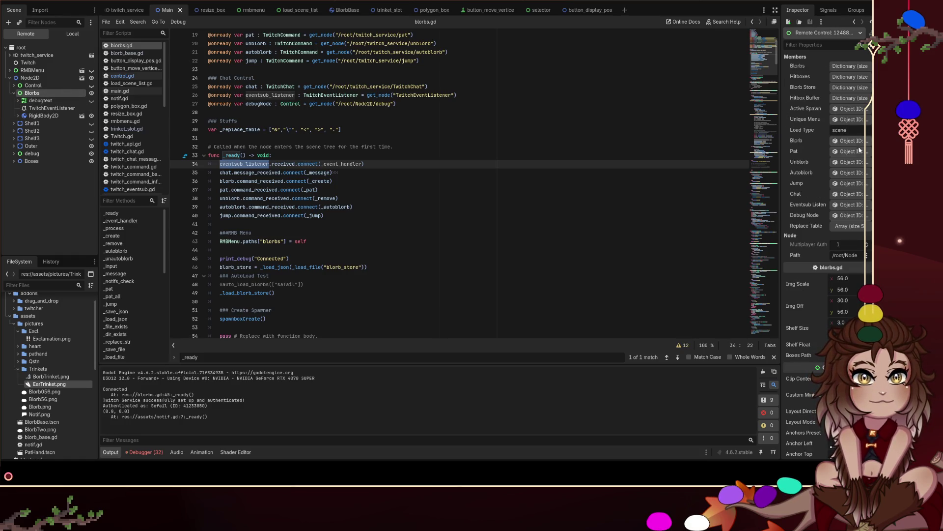
Review TwitchEventListener's signals, properties and eventsub subscription object in the Inspector
click(854, 205)
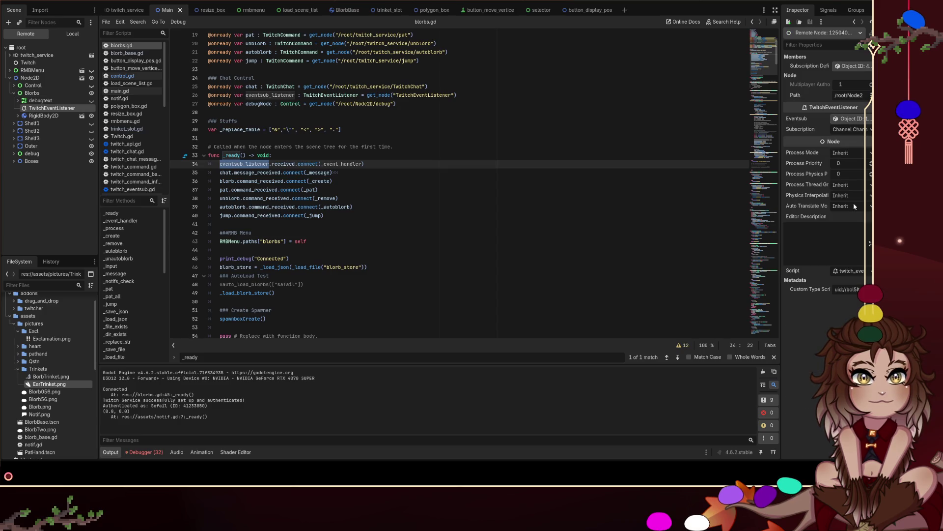
click(826, 10)
click(798, 10)
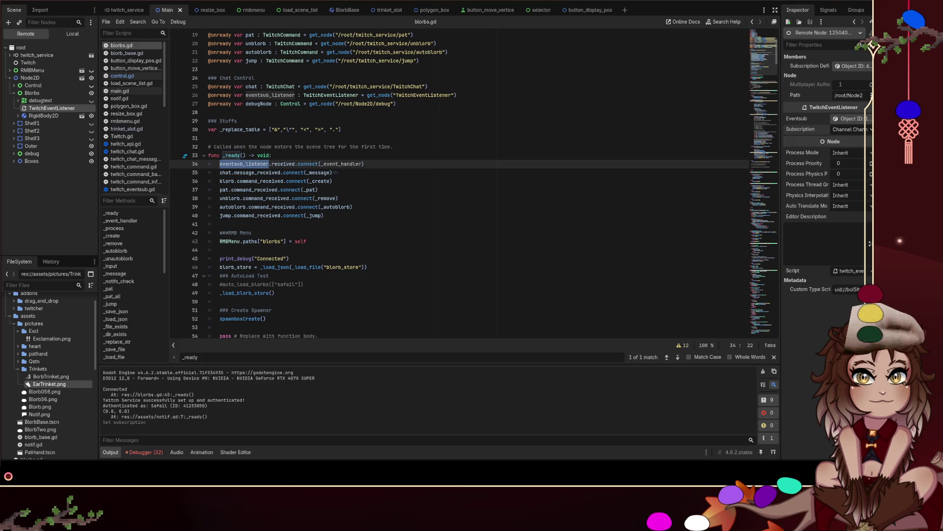
click(849, 67)
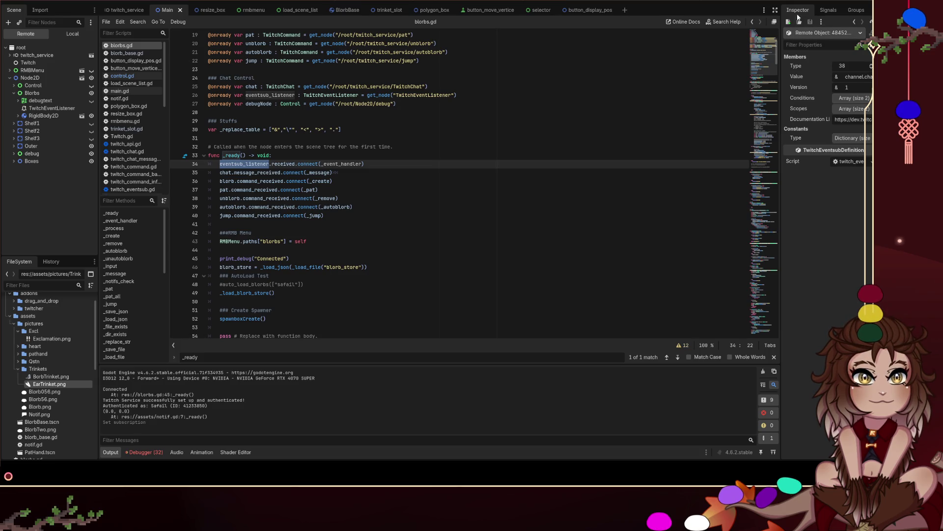
click(52, 108)
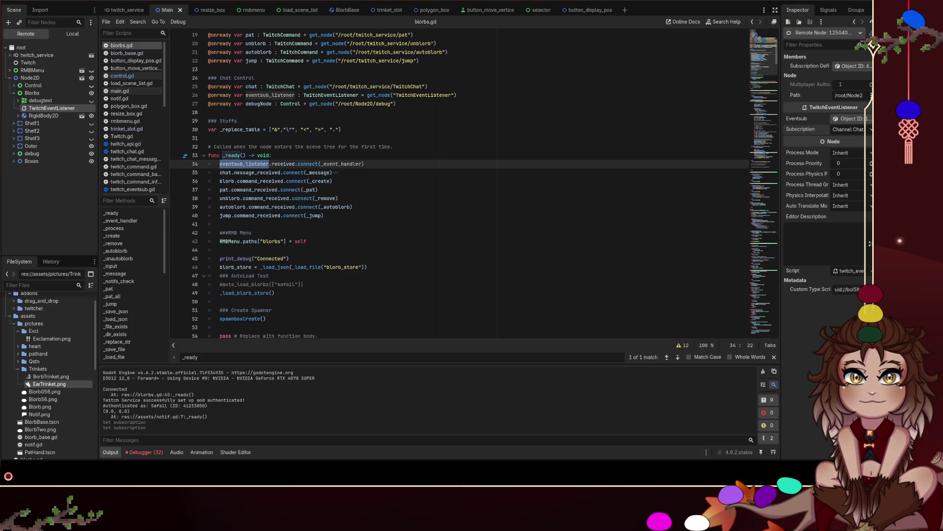
Scroll through blorbs.gd while the game halts at the line 57 breakpoint with the event data
click(404, 233)
scroll(404, 235, down, 1)
scroll(404, 236, down, 8)
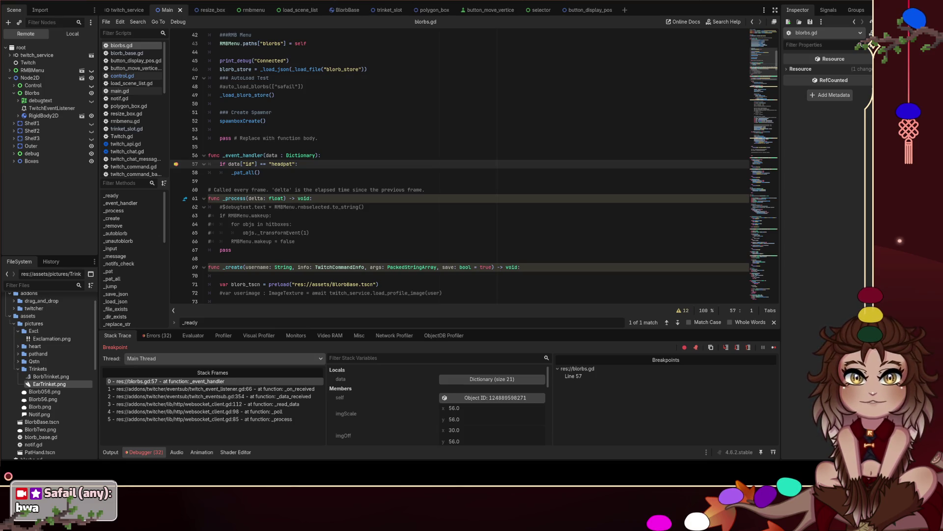
Remove the line 57 breakpoint and continue twice with F12, past the invalid 'id' key error
click(175, 163)
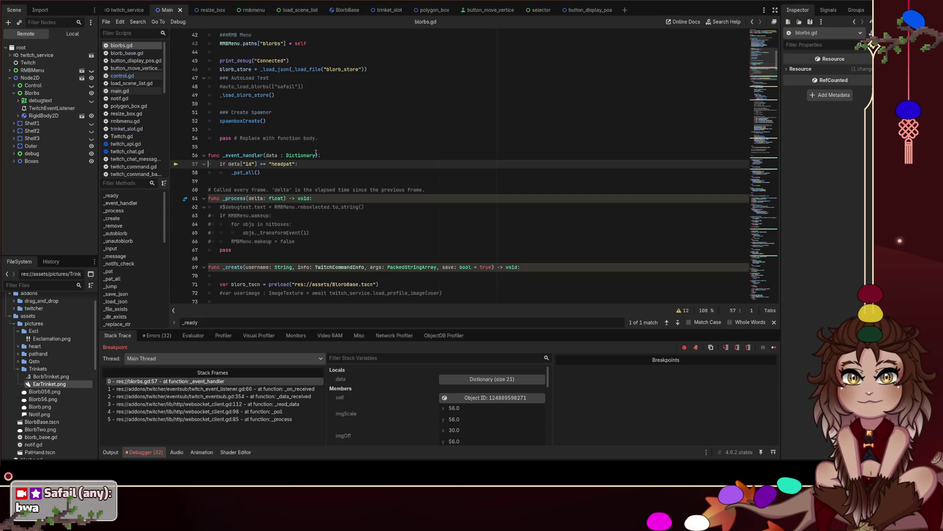
key(F12)
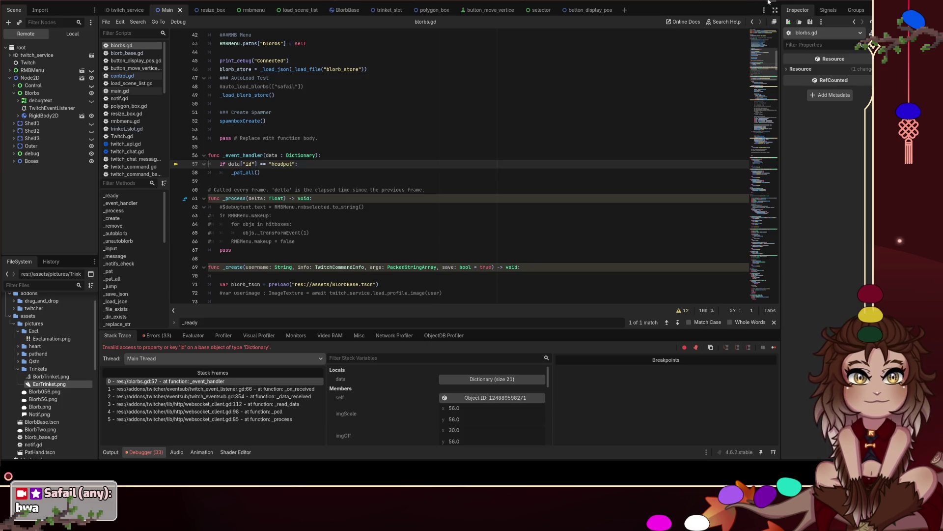
key(F12)
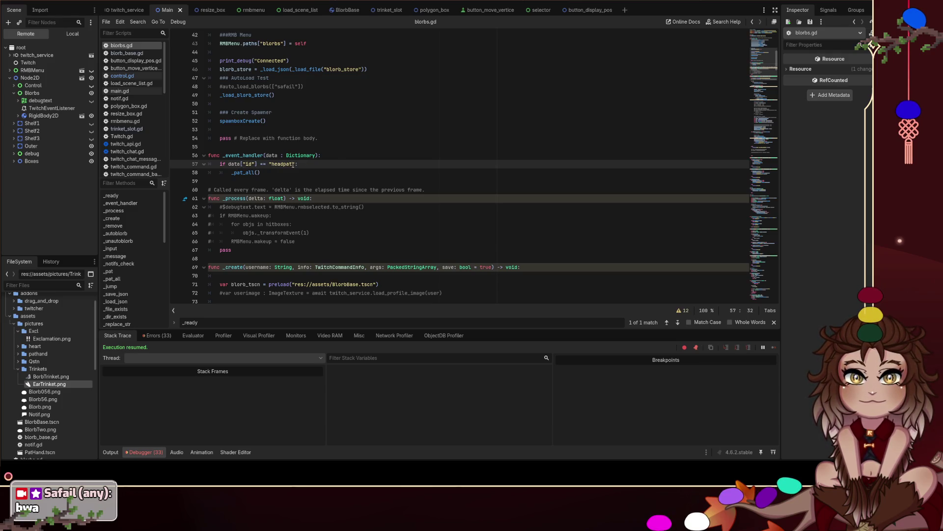
scroll(339, 164, up, 1)
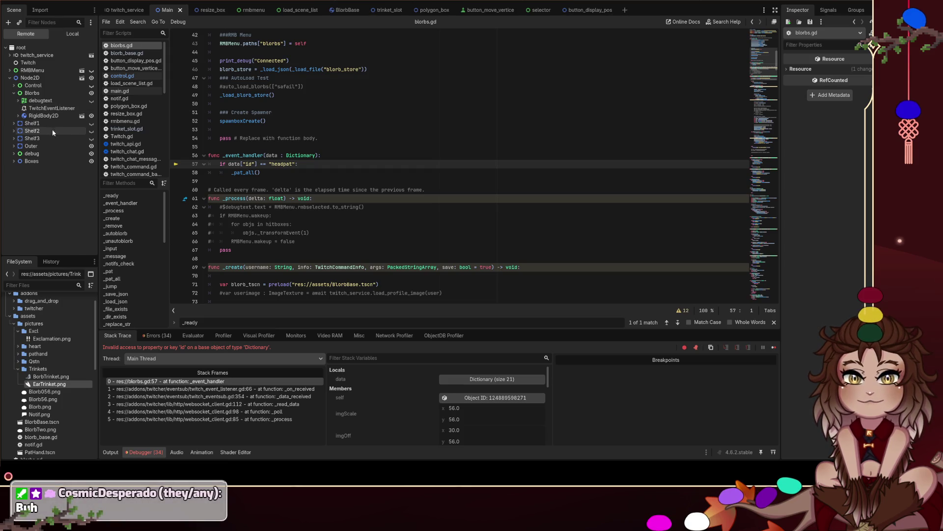
Follow TwitchEventListener's Eventsub to its first Subscriptions entry, a Channel Chat config resource
click(49, 108)
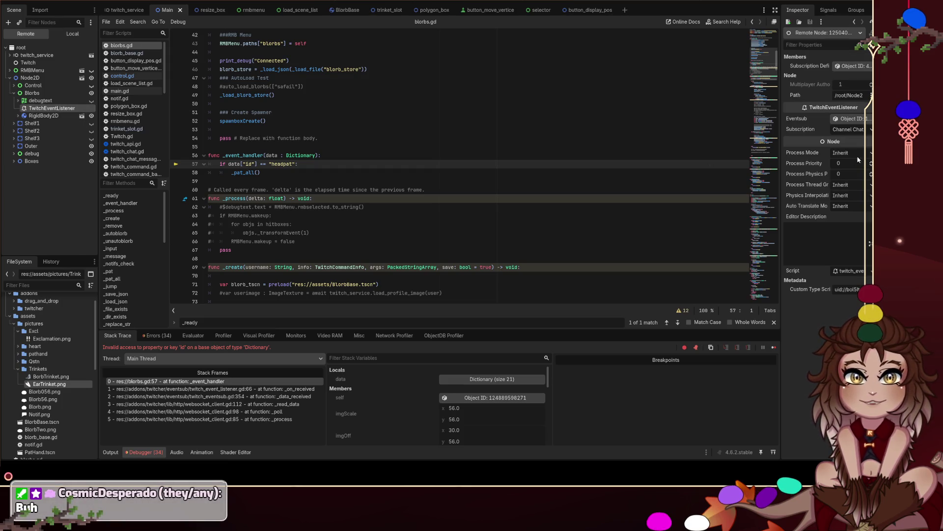
click(845, 119)
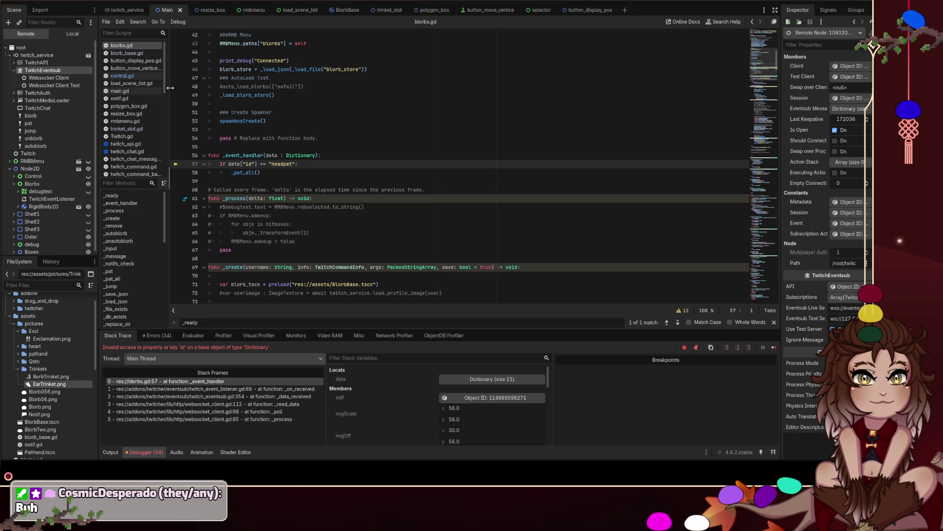
click(845, 298)
click(843, 320)
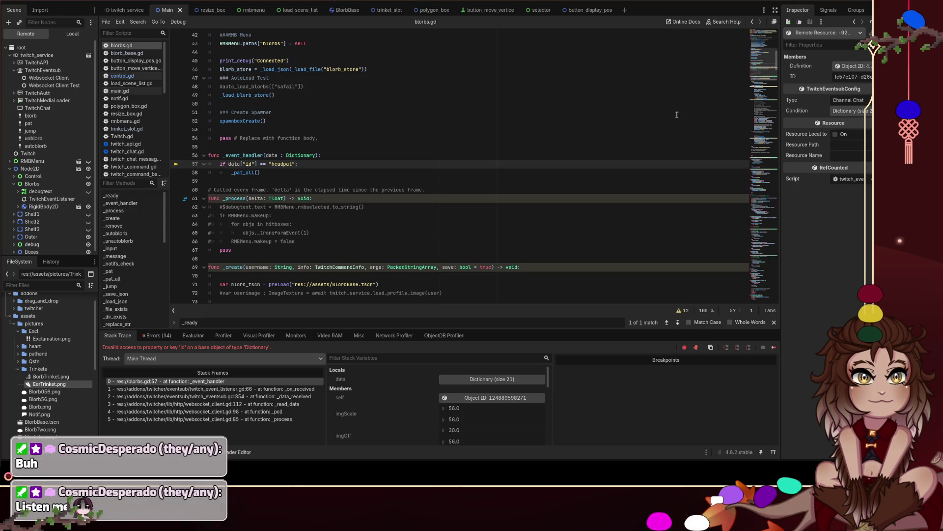
Switch to the resize_box scene, back to Main, and reselect the live TwitchEventListener node
click(207, 10)
click(166, 10)
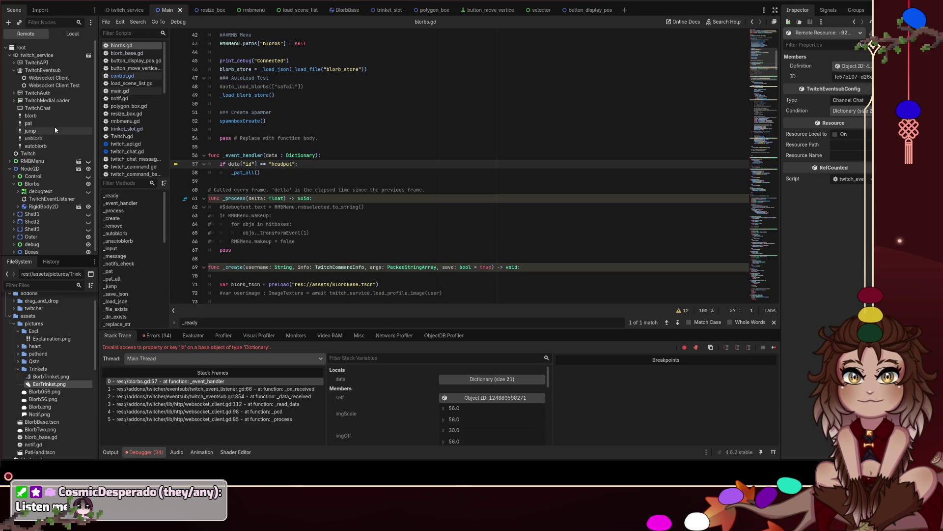
click(54, 199)
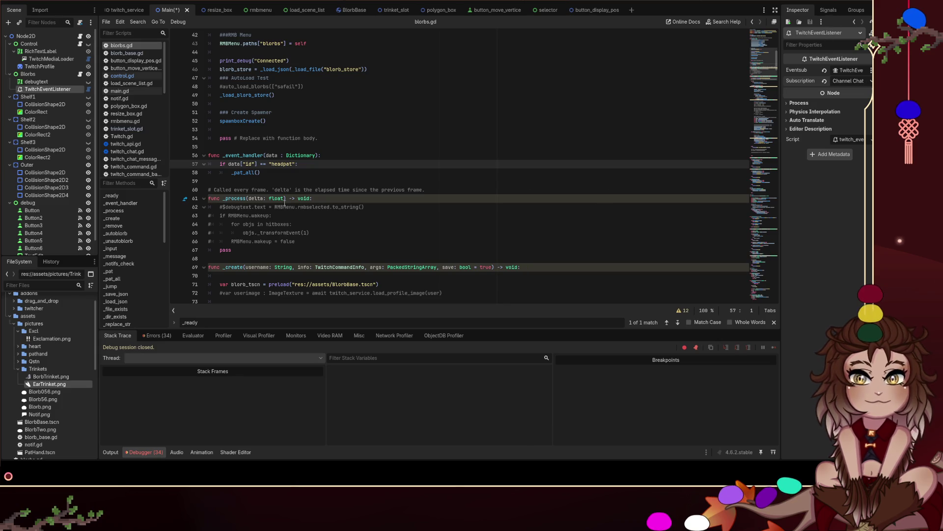
Place the caret after the _pat_all() call on line 58 of blorbs.gd
click(320, 174)
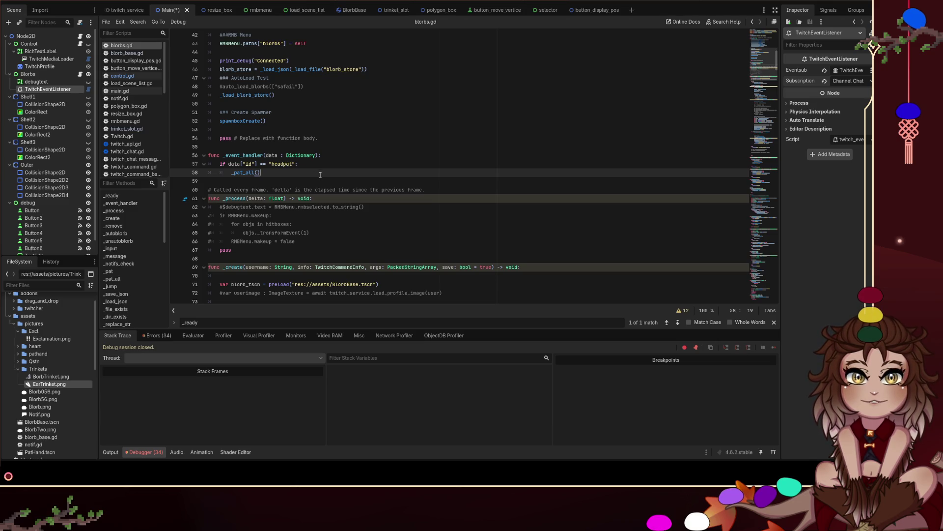
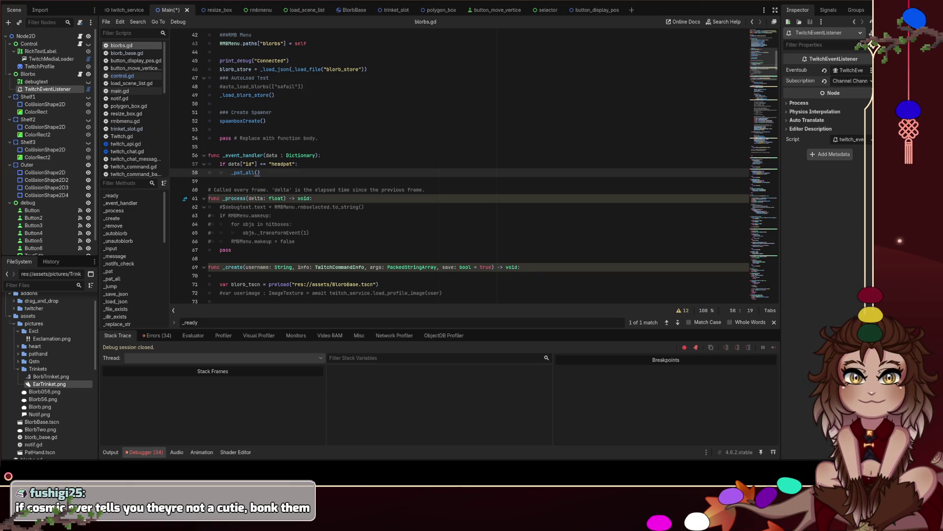
Comment out the headpat check in _event_handler and open a blank line above it
click(271, 164)
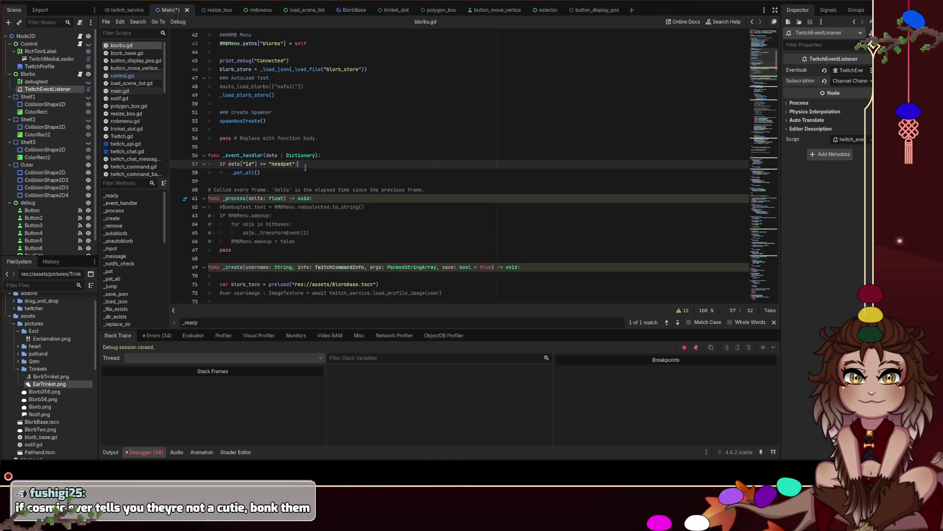
key(ctrl+k)
key(ctrl+shift+Return)
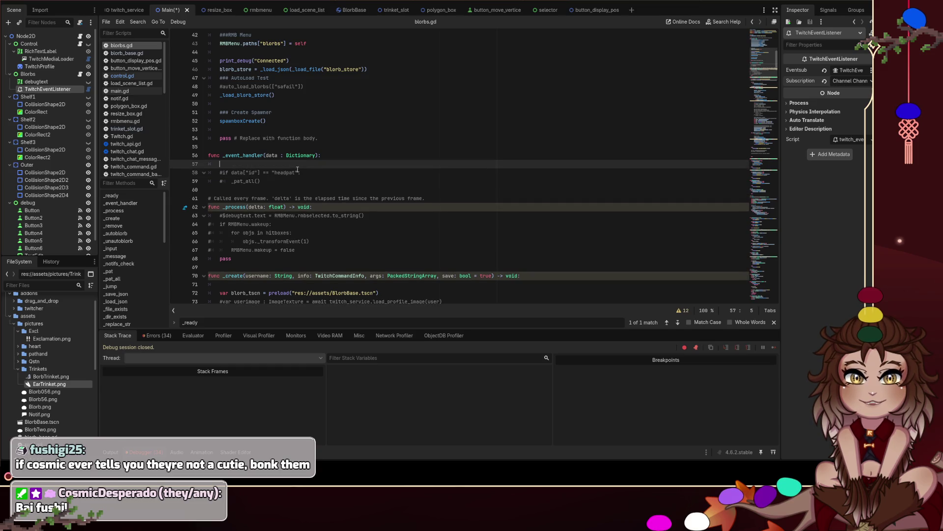
Add print_debug(data["id"]) above the commented block, save blorbs.gd and run the project
text(deb)
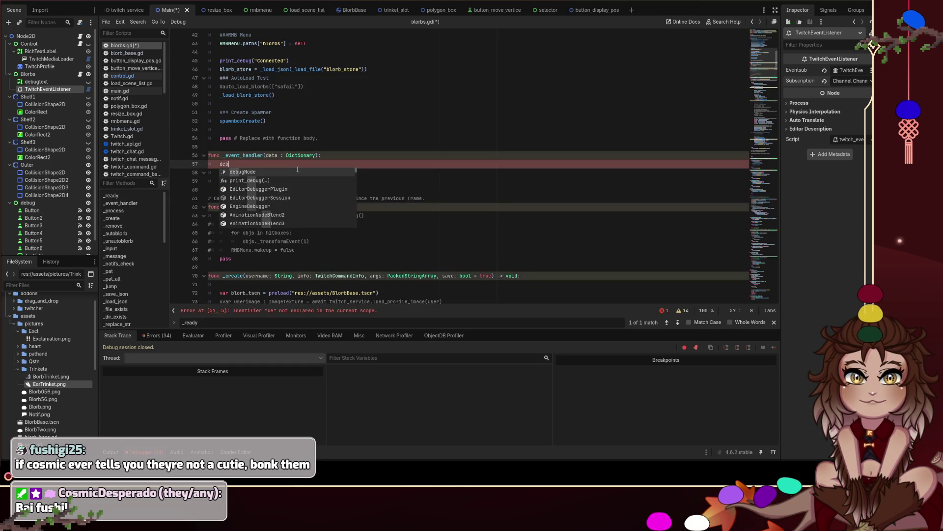
key(Down)
key(Return)
text(data[])
text("id")
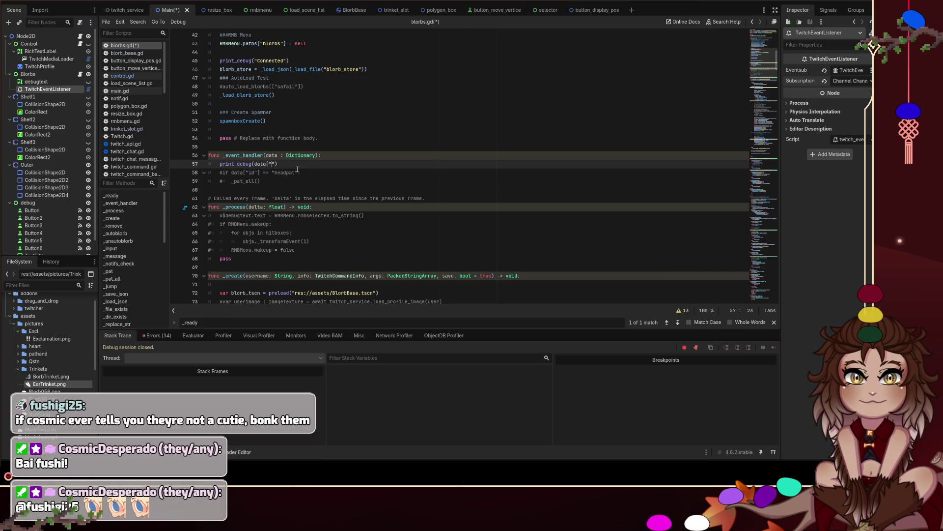
key(ctrl+s)
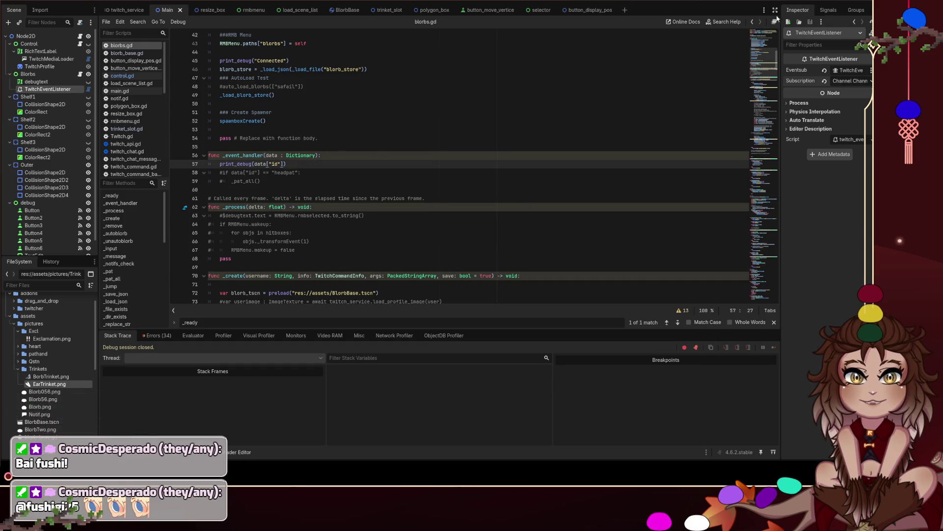
key(F5)
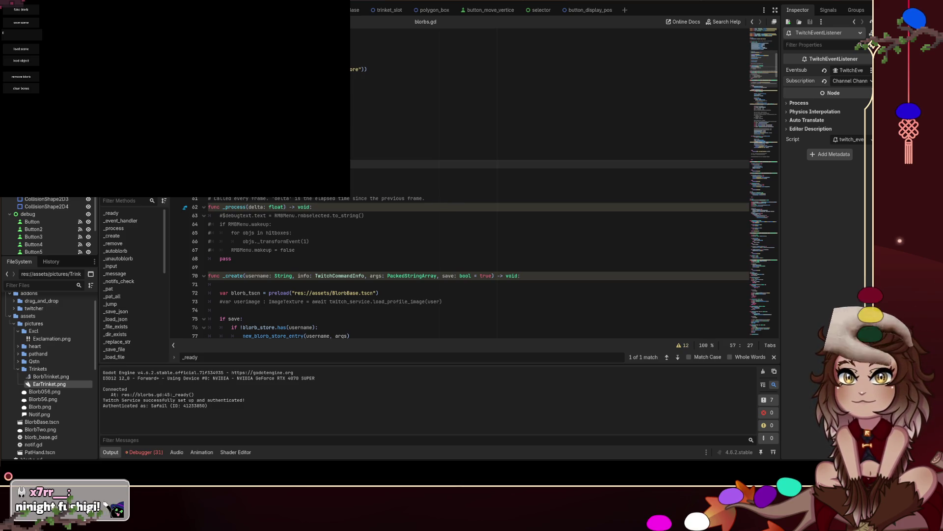
Review the _event_handler print_debug line and the _process function while the game runs
click(352, 276)
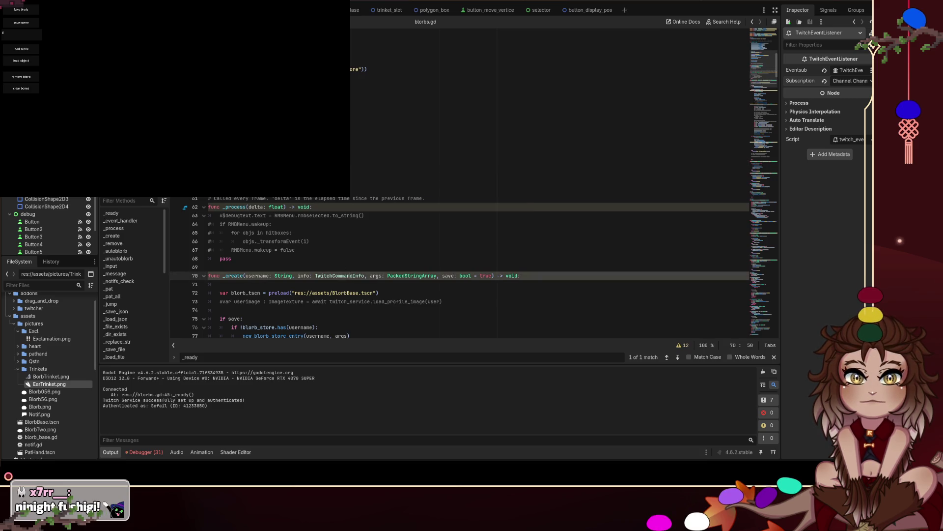
click(353, 164)
click(268, 164)
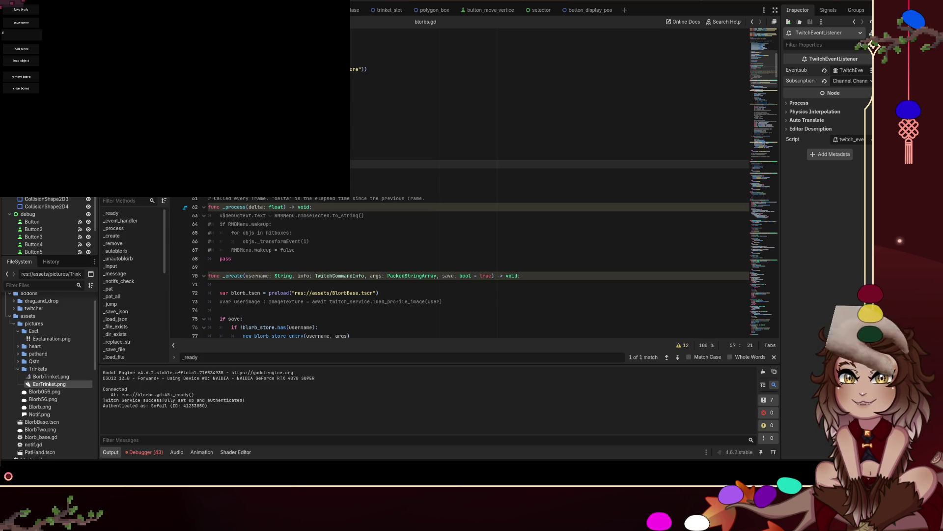
click(312, 207)
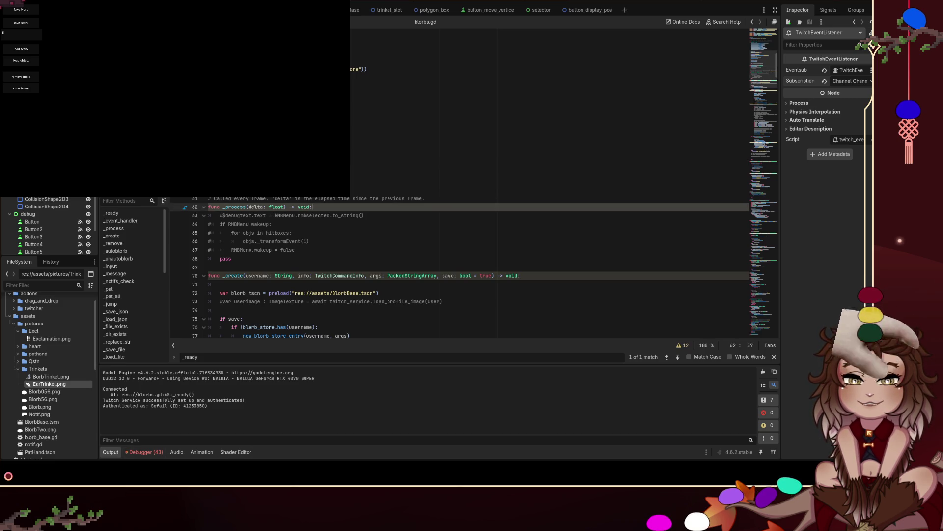
scroll(459, 265, up, 3)
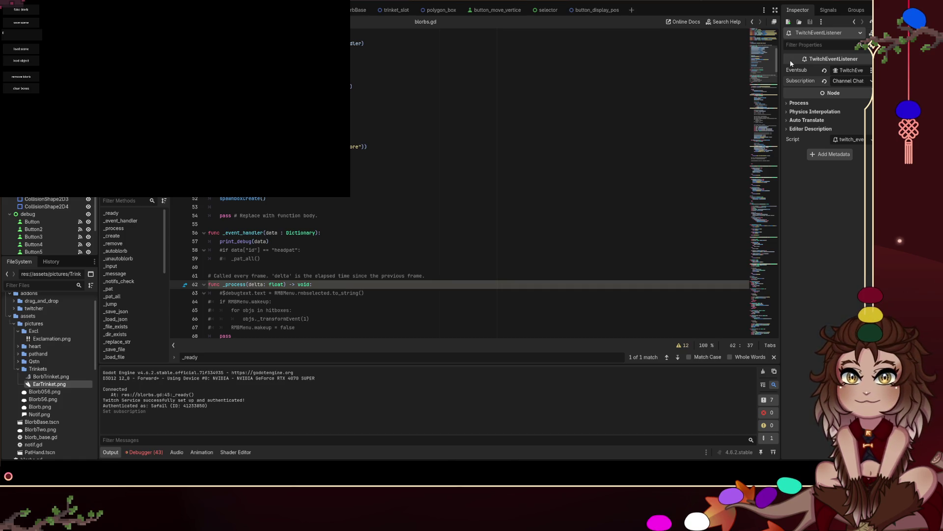
Comment out the print_debug line and add a placeholder pass after the commented headpat code
click(344, 250)
key(Up)
text(#)
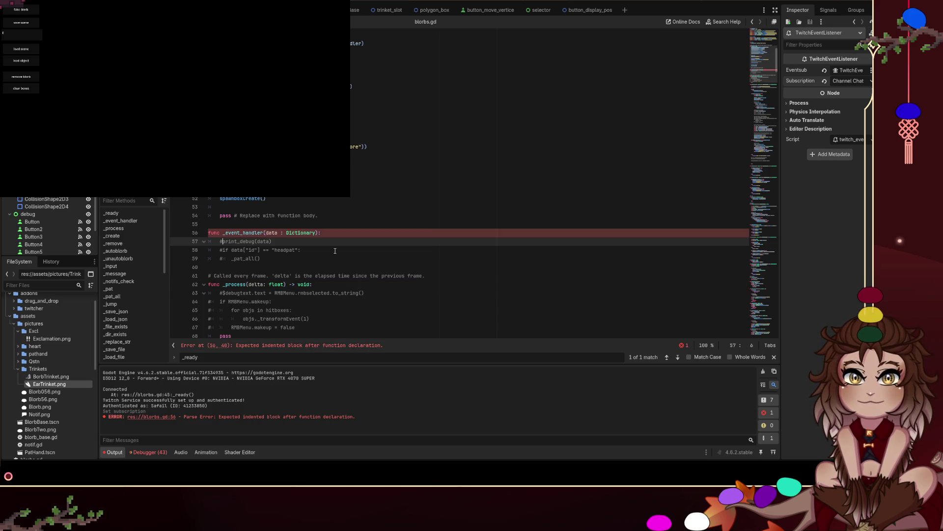
click(340, 255)
key(Return)
text(pass)
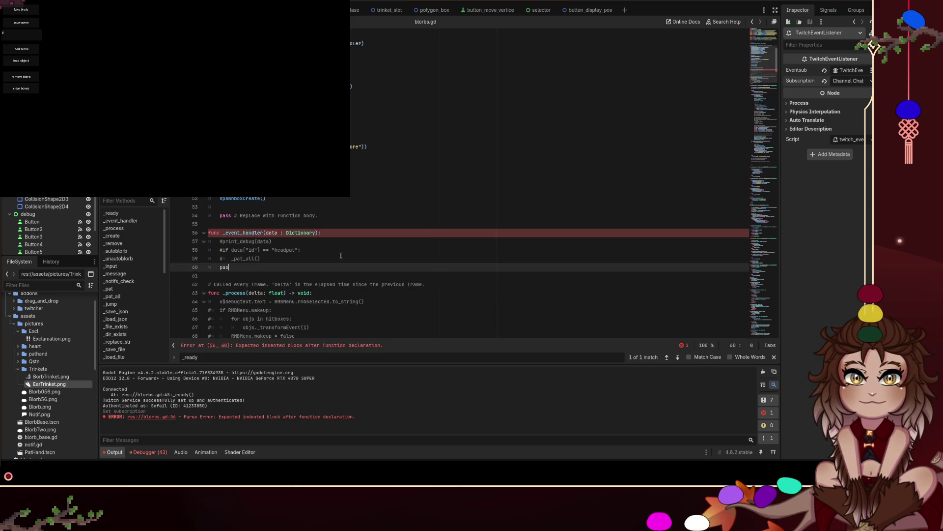
Change the print_debug argument to data["channel_points_custom_reward_id"]
click(220, 241)
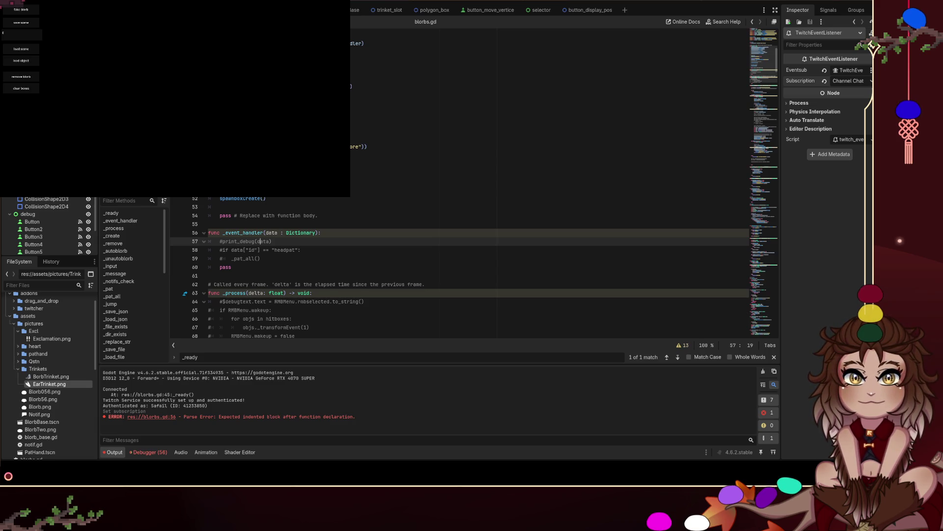
text([)
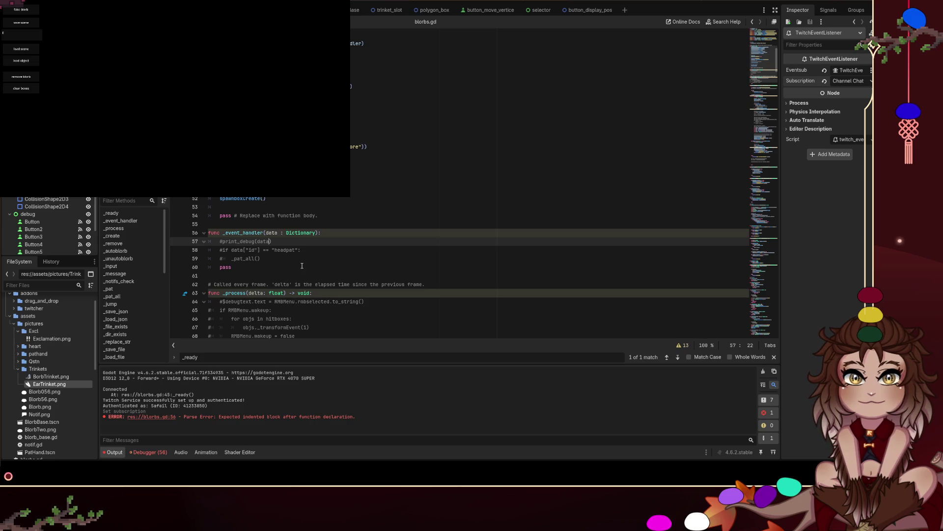
text("channel_points_custom_reward_id])
key(Left)
text(")
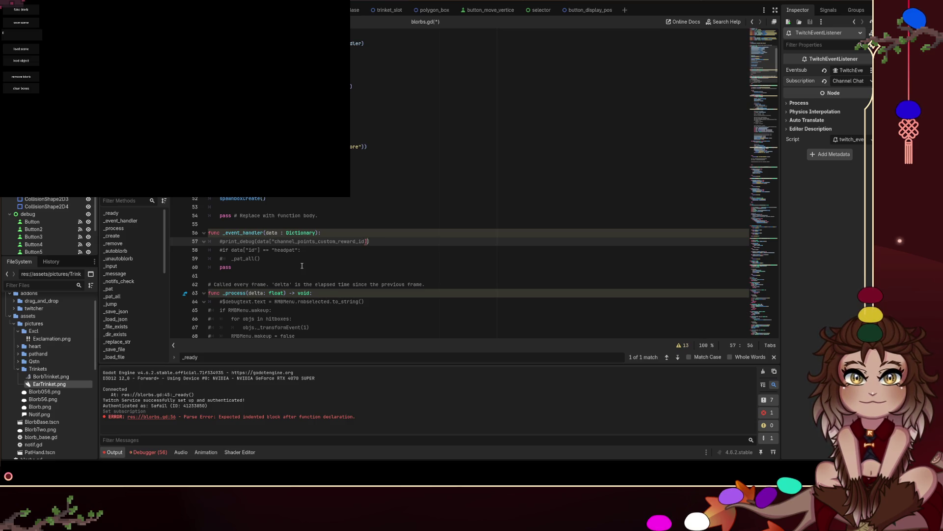
Add an if data.has("channel_points_custom_reward_id"): condition below the _event_handler header
key(Up)
key(ctrl+z)
key(Up)
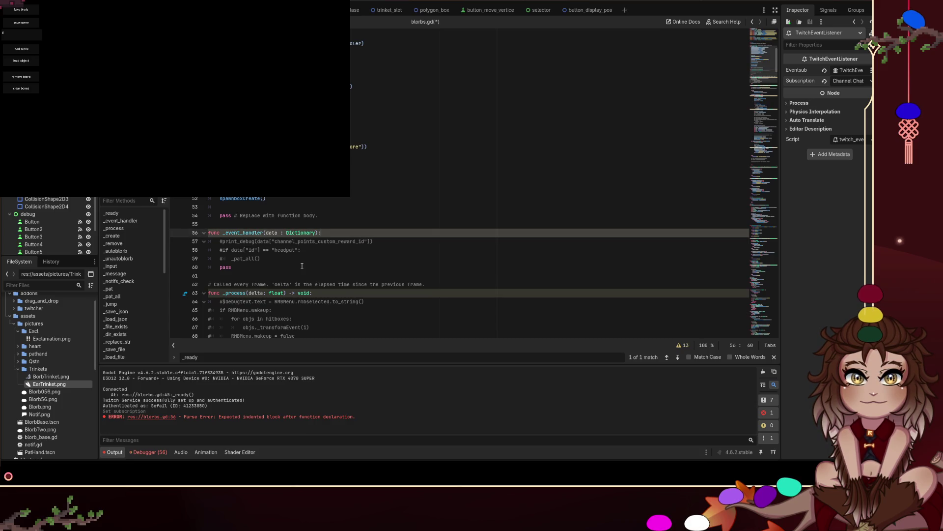
key(Return)
text(if data.has(channel_points_custom_reward_id)
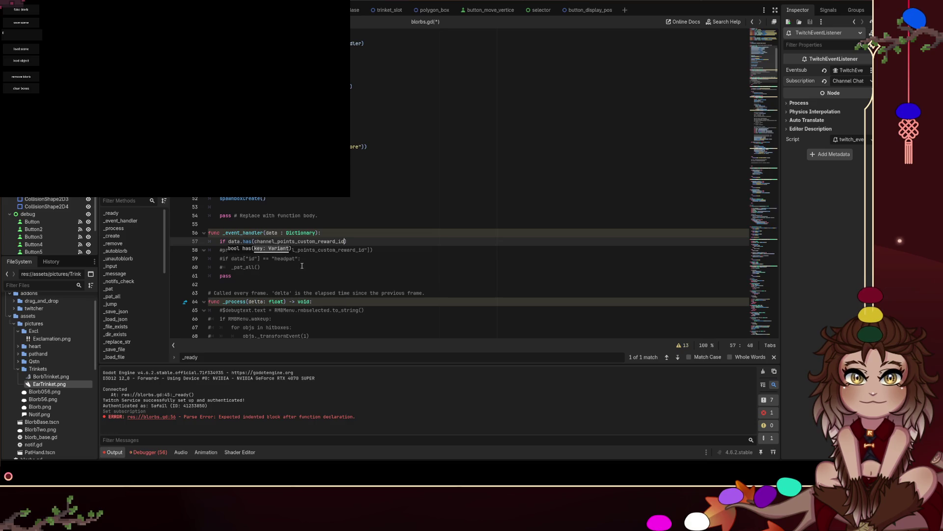
key(ctrl+shift+Left)
text(")
text():)
Uncomment and indent the print_debug inside the if block, save, and rerun the game
key(Down)
key(Home)
key(Delete)
key(Tab)
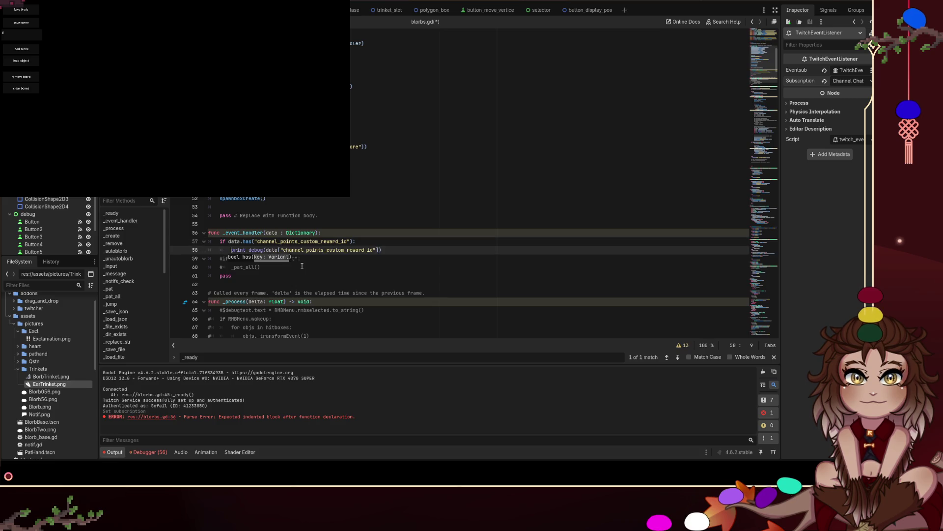
click(329, 266)
key(ctrl+s)
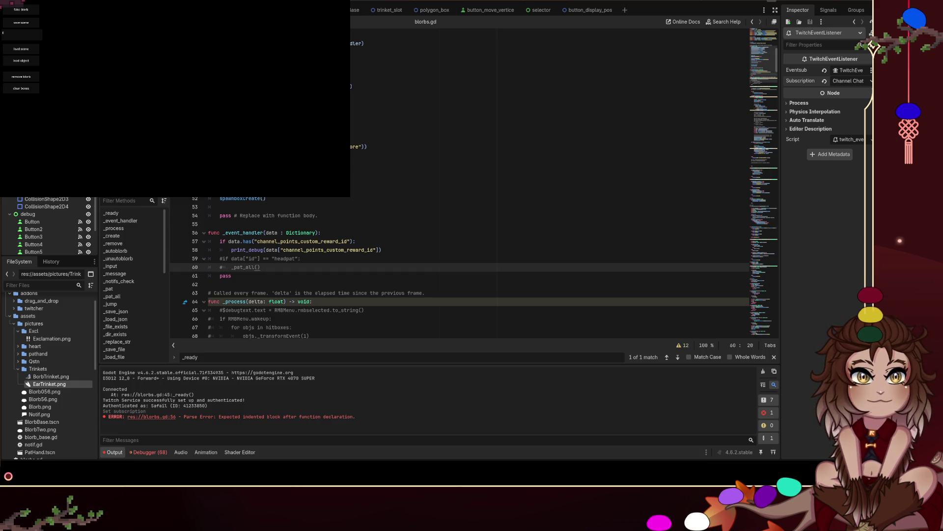
key(F5)
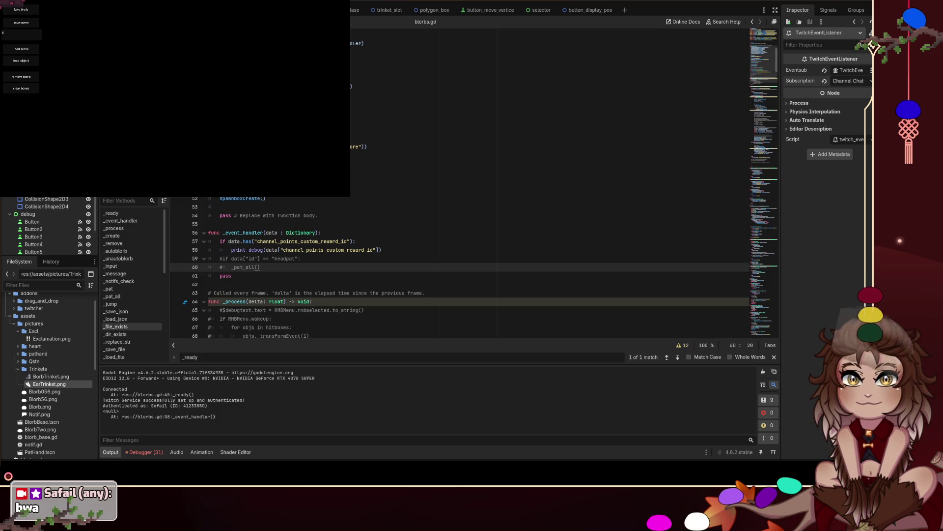
Resume the game from the string-formatting break at blorbs.gd line 433 with Continue (F12)
click(355, 250)
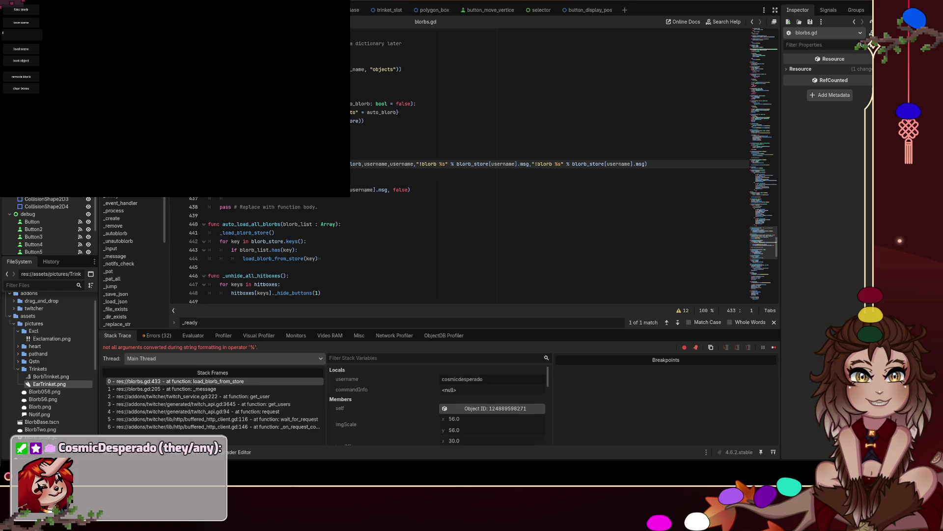
key(F12)
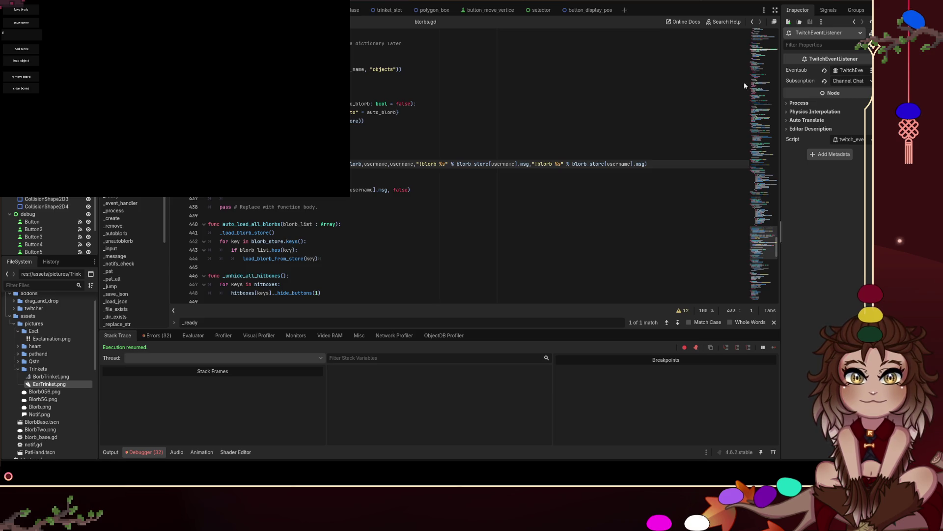
Undo the recent _event_handler edits back to print_debug(data), then stop and relaunch the game
click(443, 155)
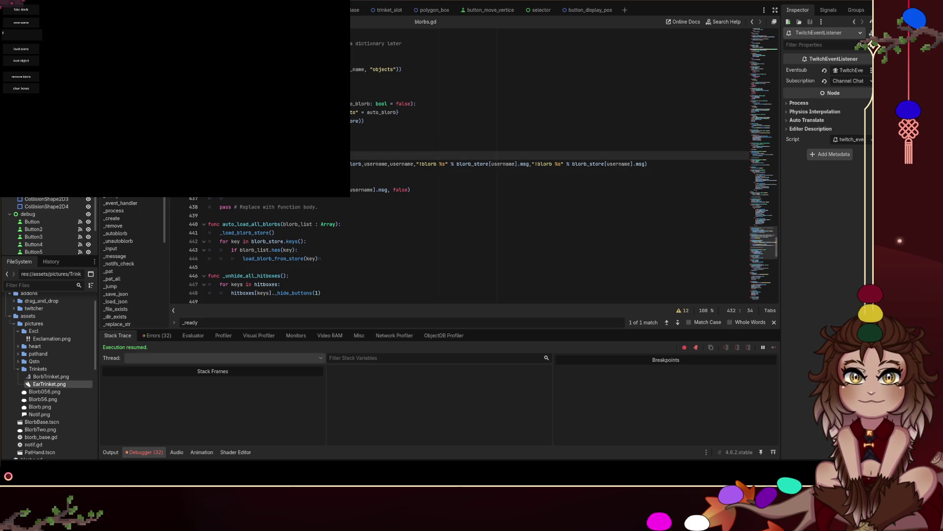
click(438, 179)
key(ctrl+z)
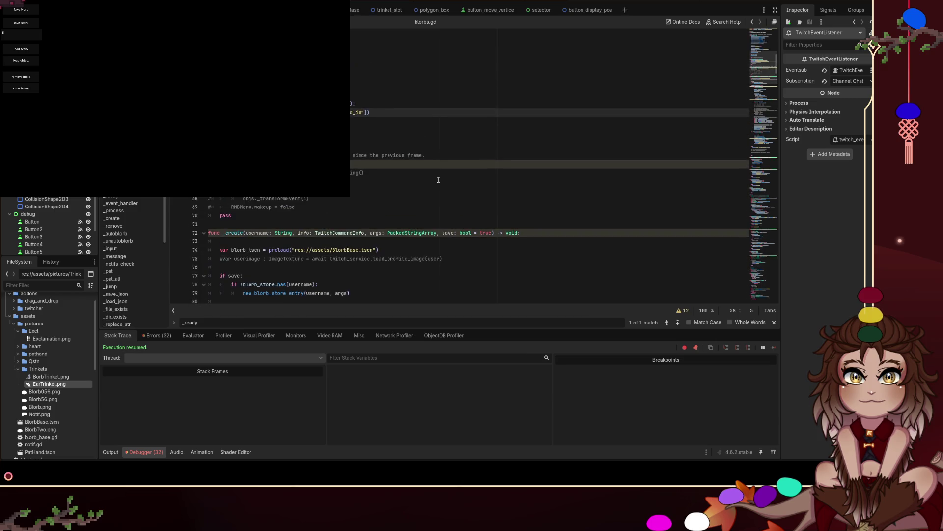
key(ctrl+z)
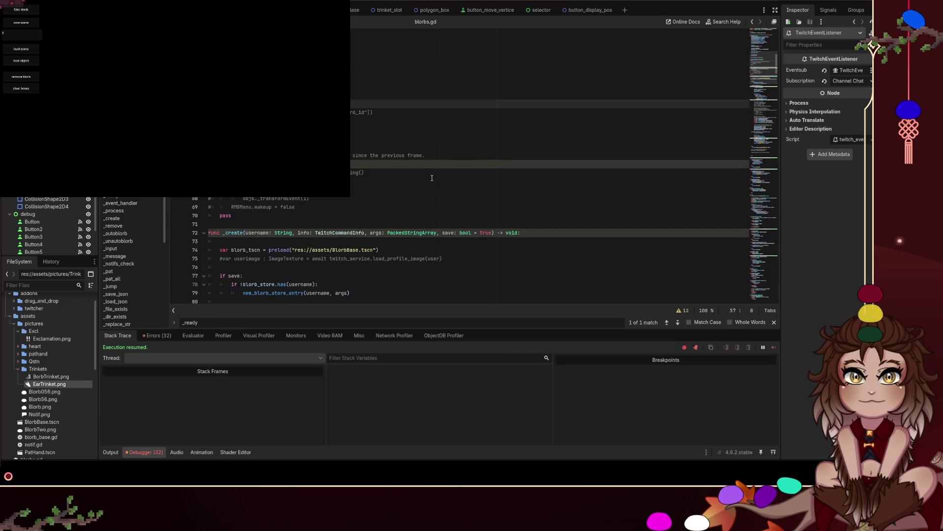
key(ctrl+z)
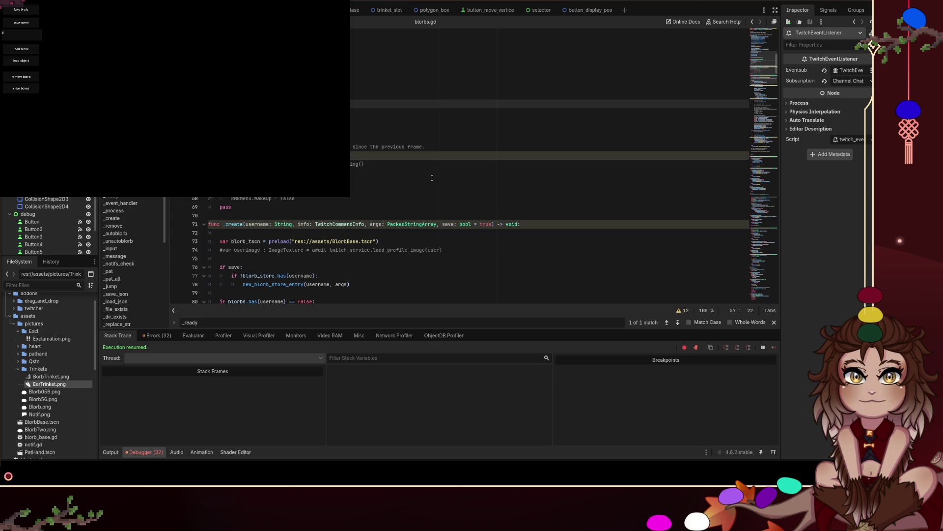
key(ctrl+z)
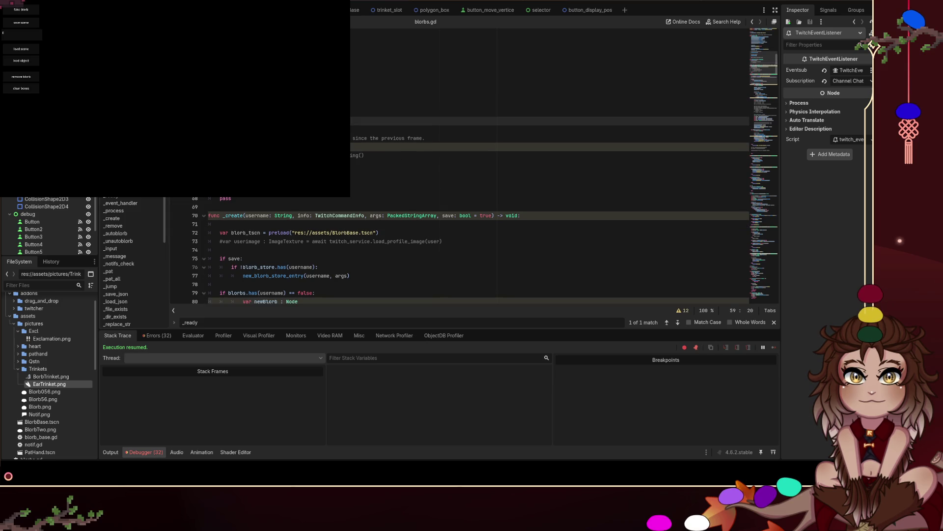
key(ctrl+z)
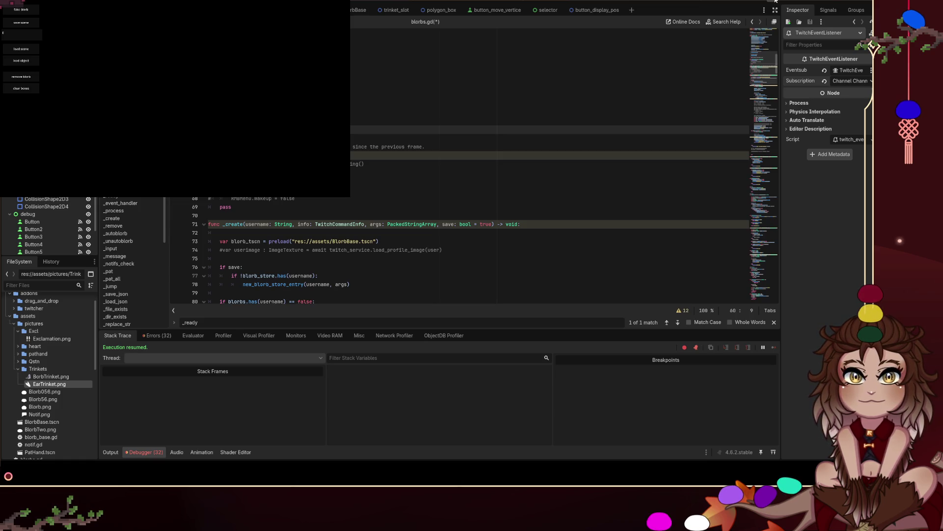
key(F8)
key(F5)
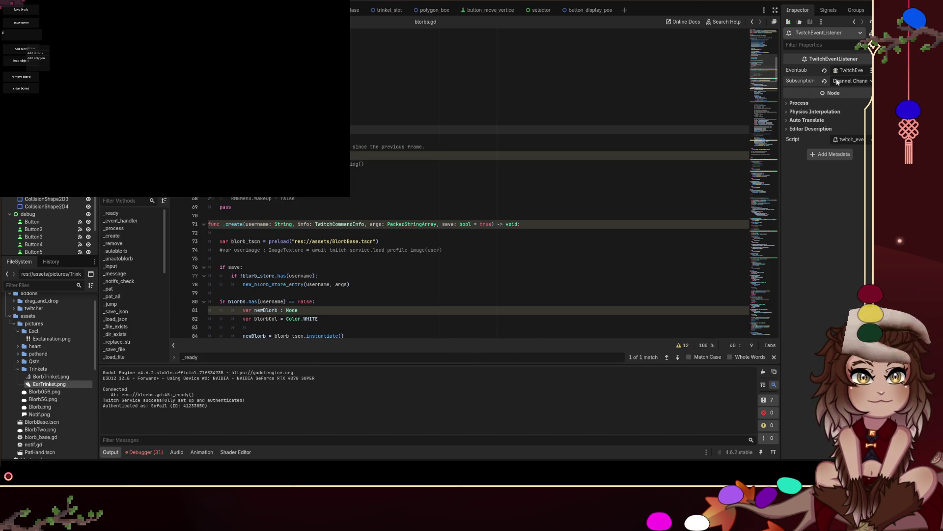
Inspect the live TwitchEventListener node in the running game, then stop the game
scroll(47, 202, up, 5)
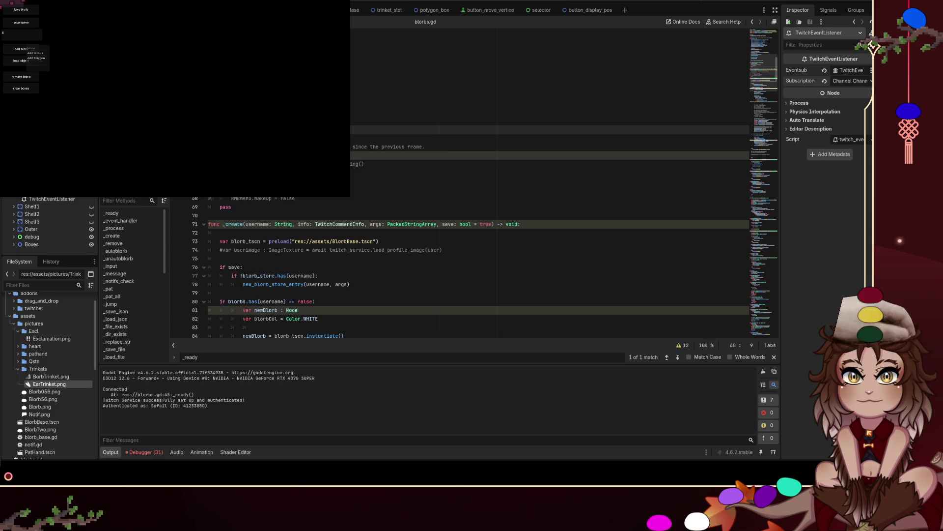
click(47, 200)
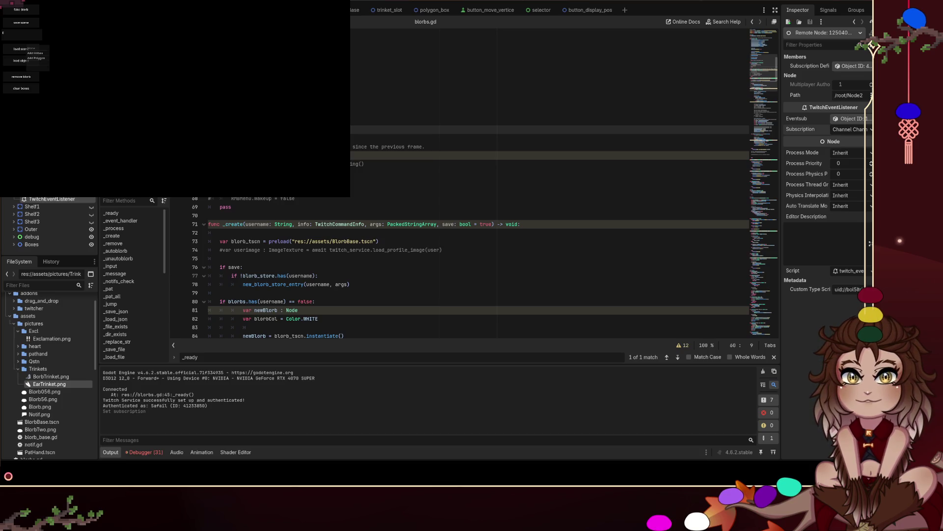
key(F8)
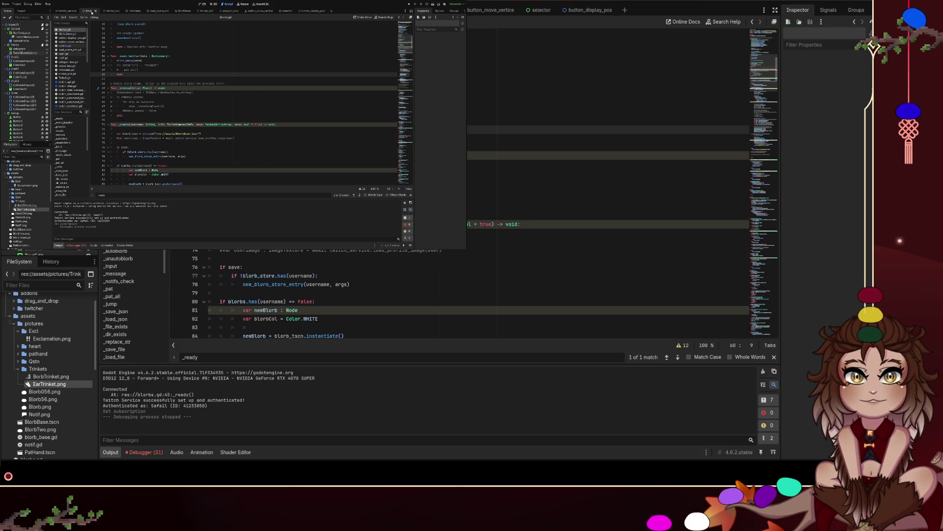
Open the twitch_service scene and select its TwitchService root node
click(26, 23)
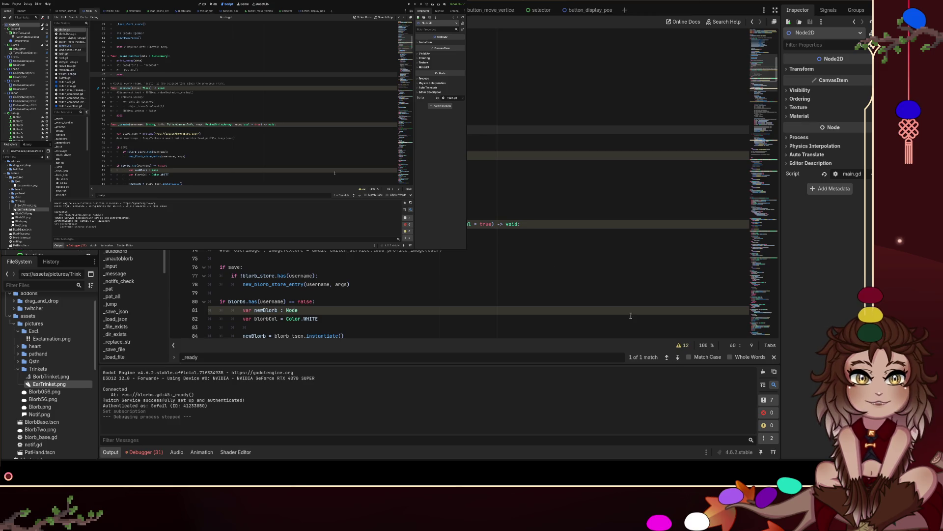
click(66, 10)
click(27, 24)
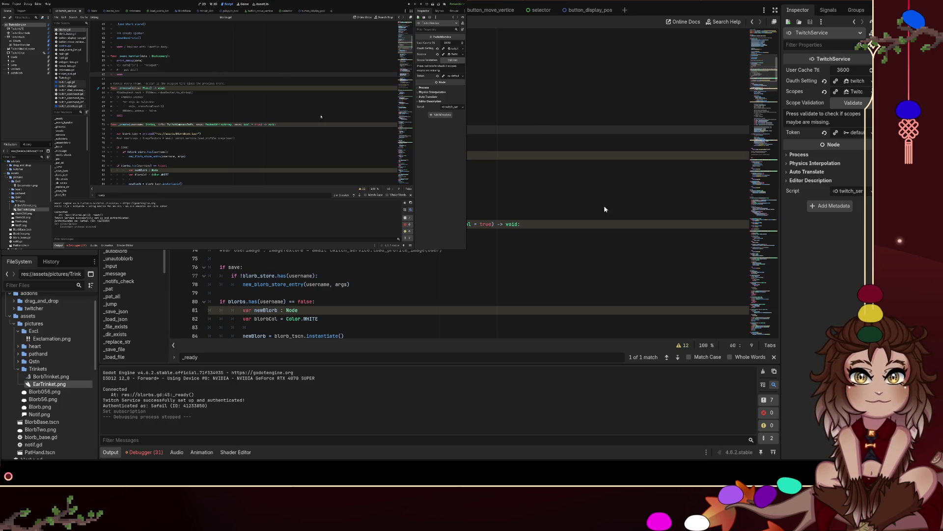
Add a TwitchRedeemListener node under TwitchService and create a reward in rewards element 0
key(Return)
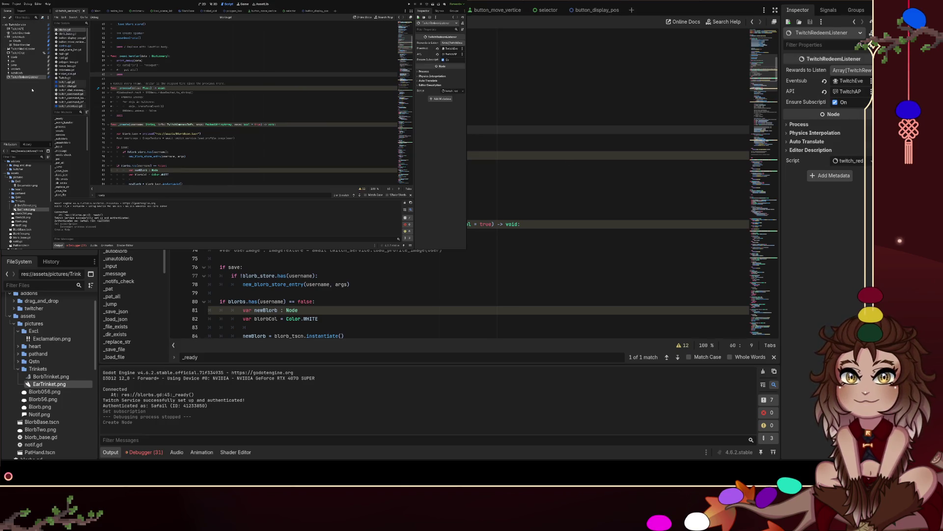
drag(27, 76, 29, 37)
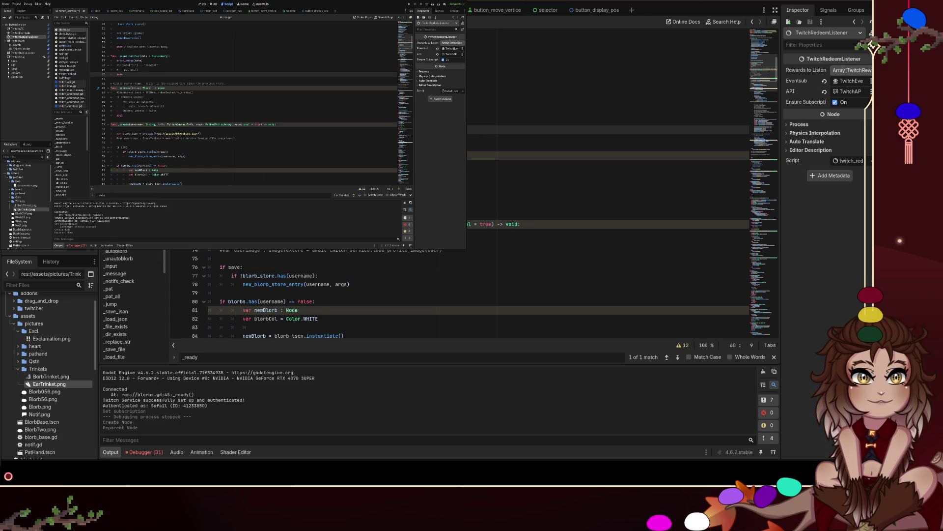
click(852, 70)
click(839, 93)
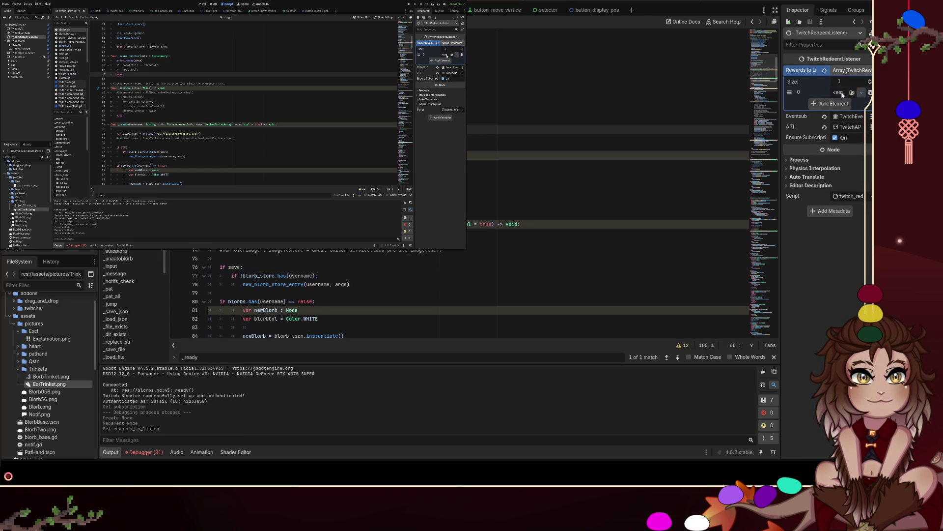
click(839, 95)
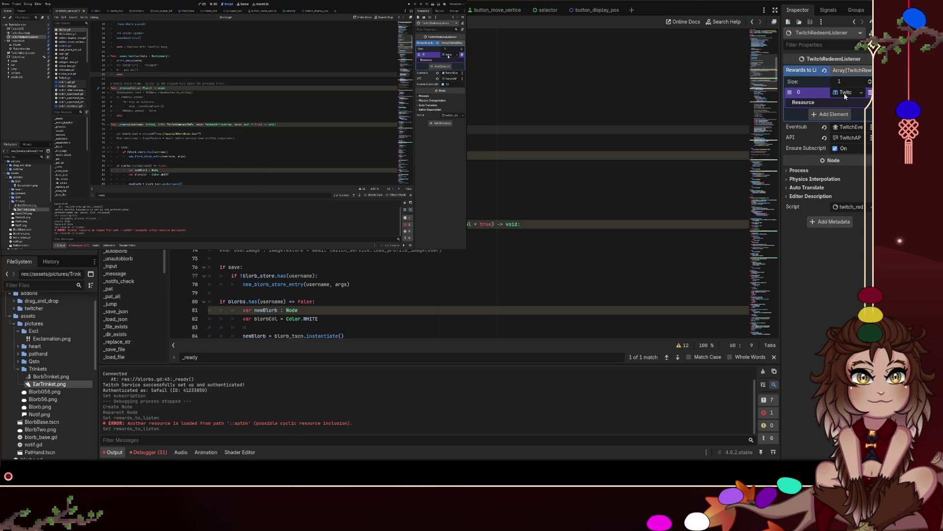
click(854, 93)
click(850, 92)
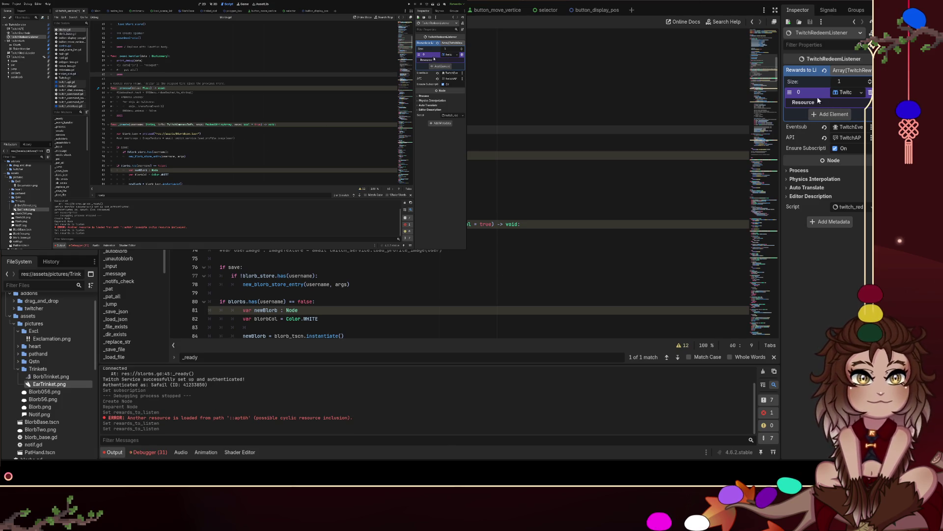
Add a second reward, remove both to empty the list, and open twitch_redeem_listener.gd
click(838, 114)
click(838, 114)
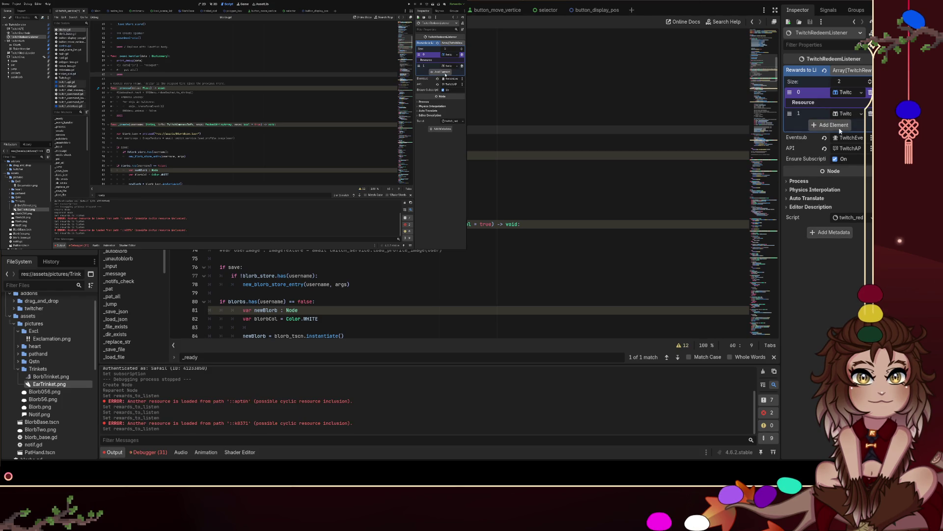
click(830, 128)
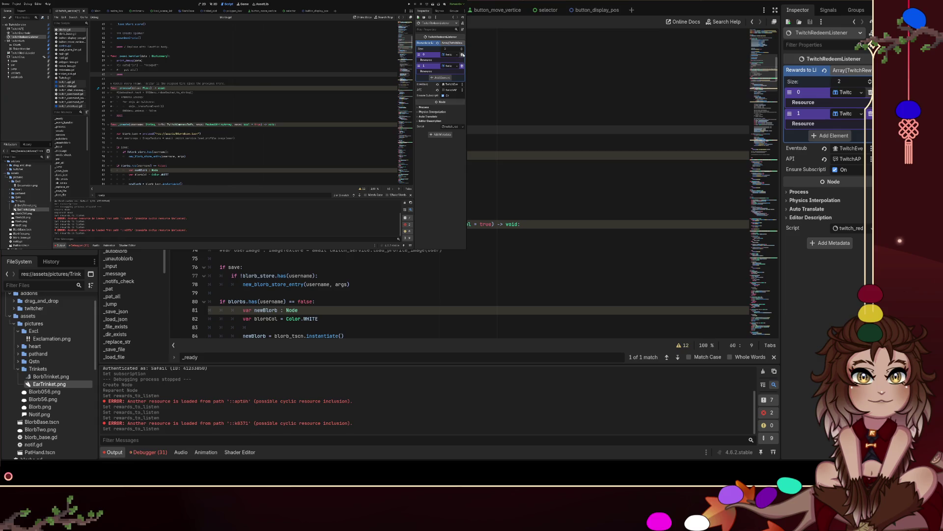
click(871, 92)
click(870, 92)
click(853, 70)
click(853, 71)
click(853, 70)
click(854, 73)
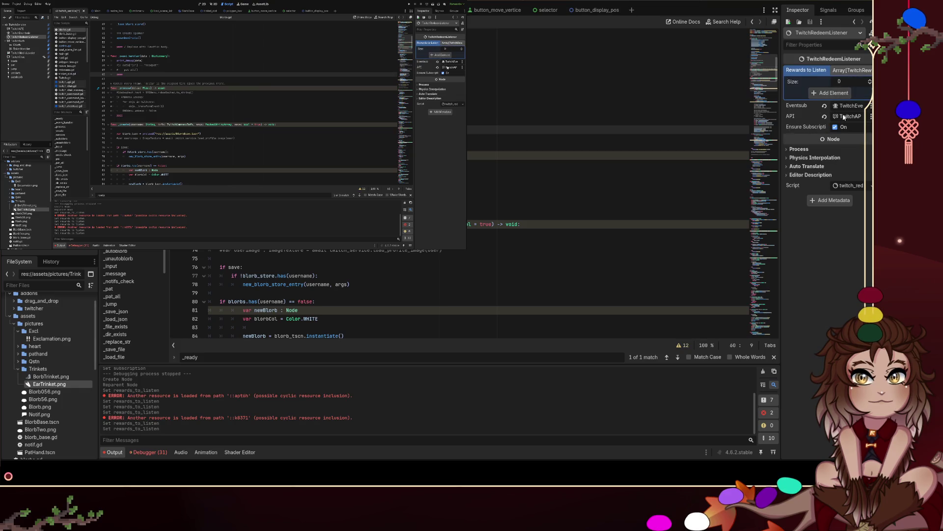
click(852, 186)
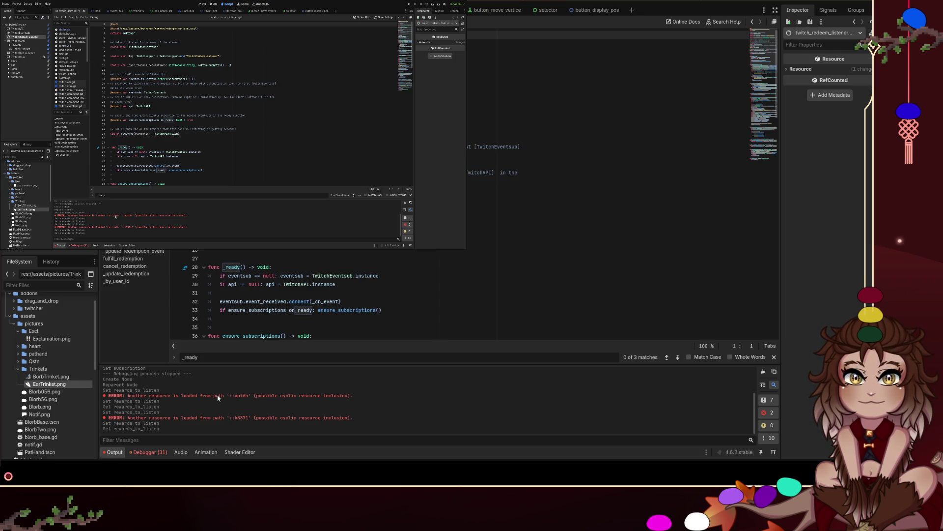
click(362, 233)
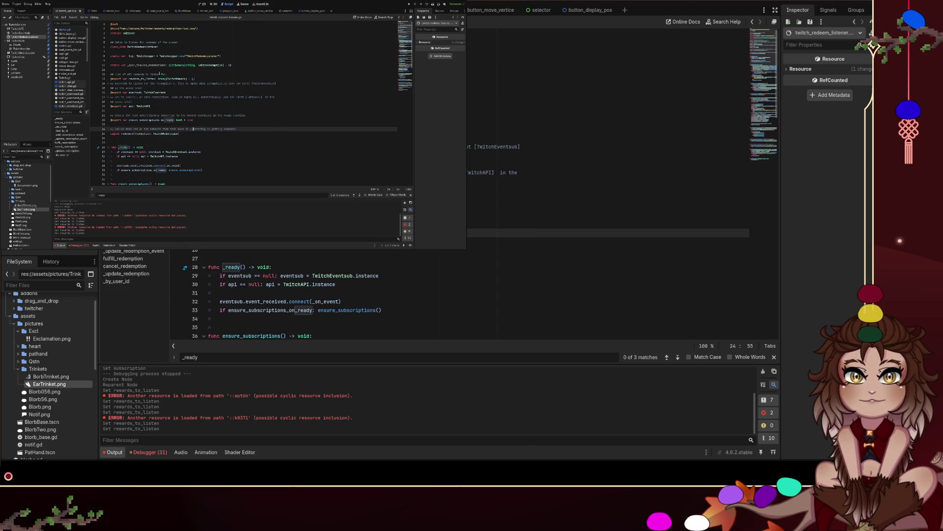
key(Print)
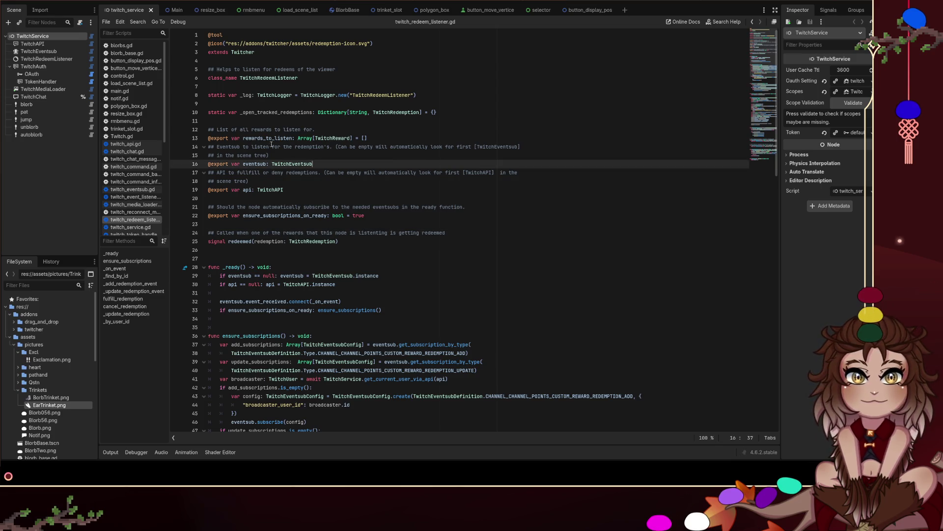
Add a single headpat TwitchReward to TwitchRedeemListener's Rewards to Listen and save twitch_service
click(344, 164)
click(47, 59)
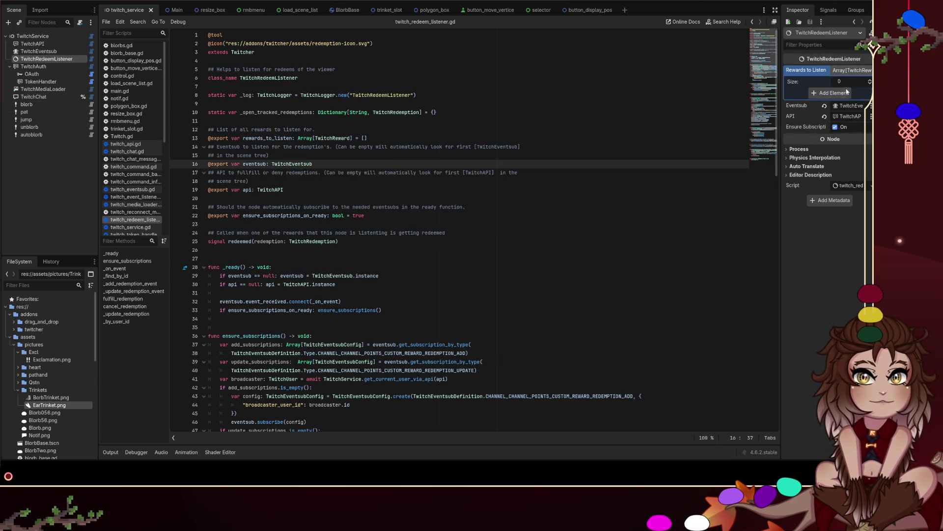
click(841, 93)
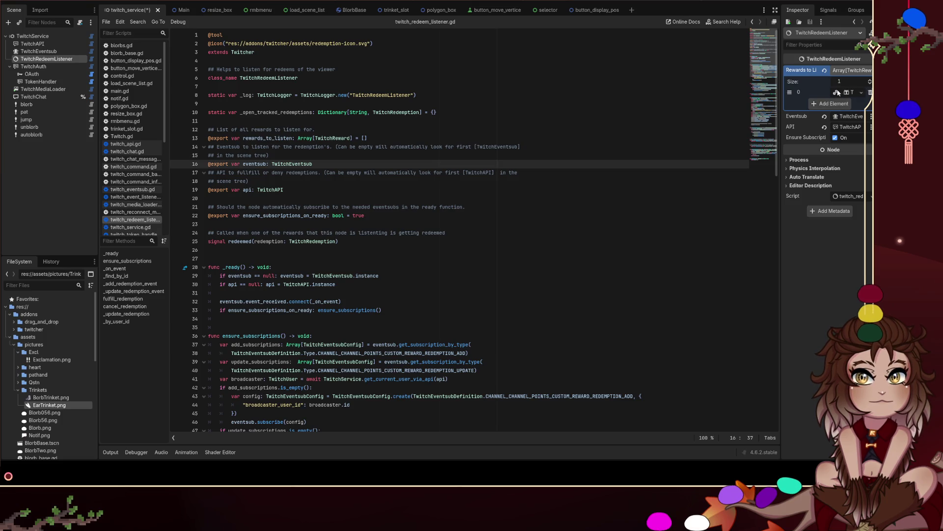
click(843, 93)
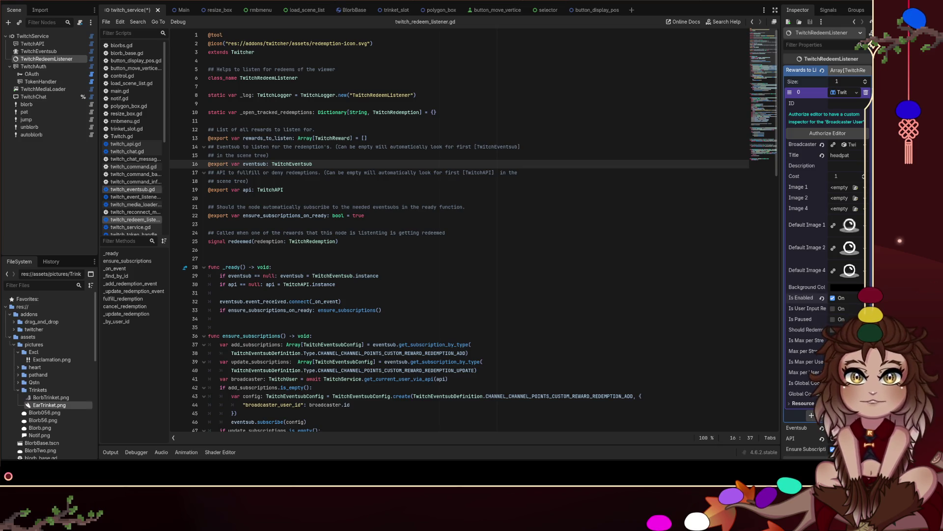
key(Up)
key(ctrl+s)
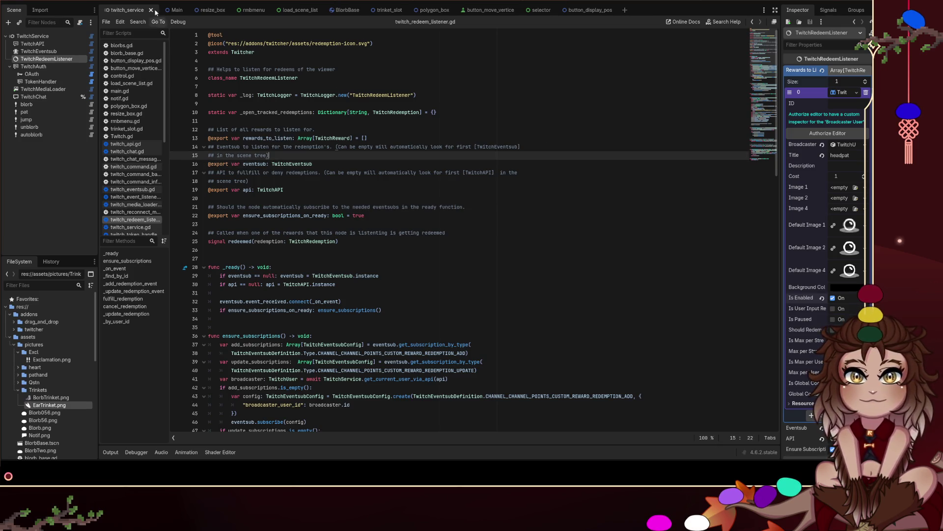
click(174, 10)
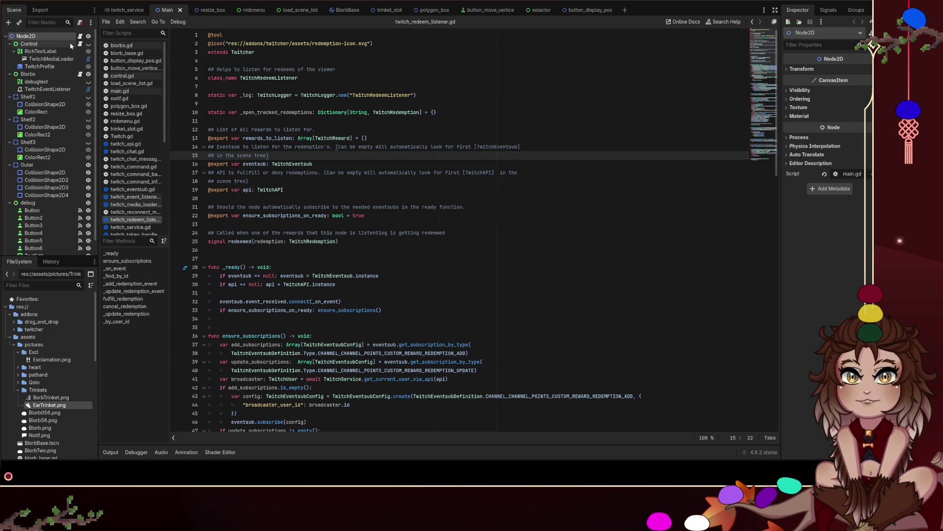
Open blorbs.gd from the Blorbs node, then show the headpat reward's properties in twitch_service
click(80, 75)
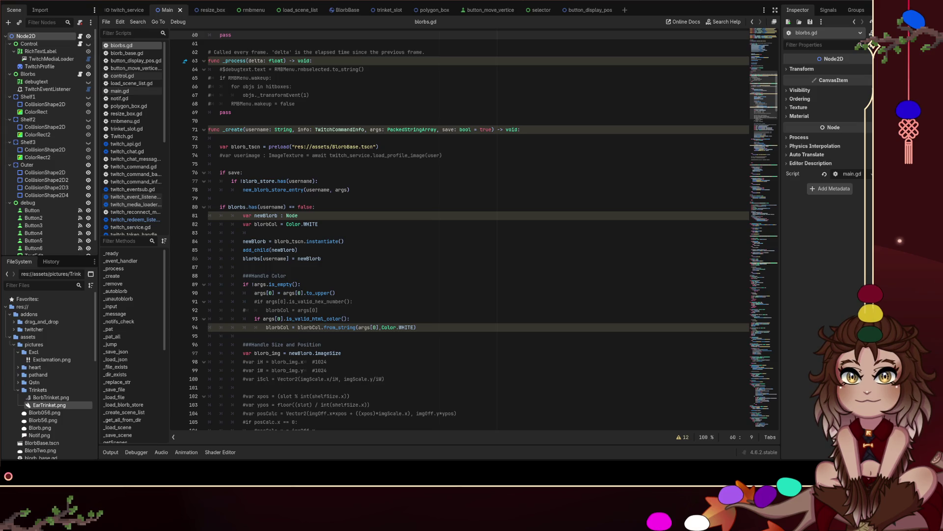
click(127, 10)
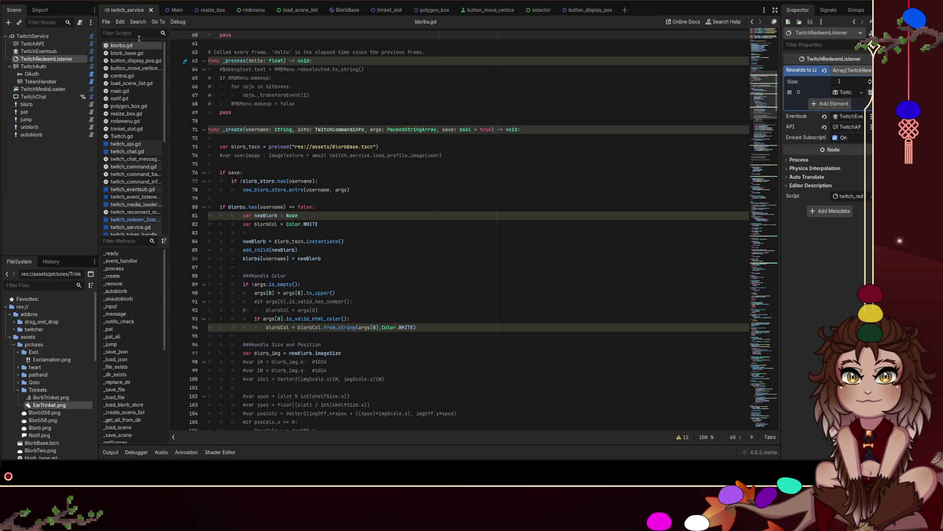
click(852, 92)
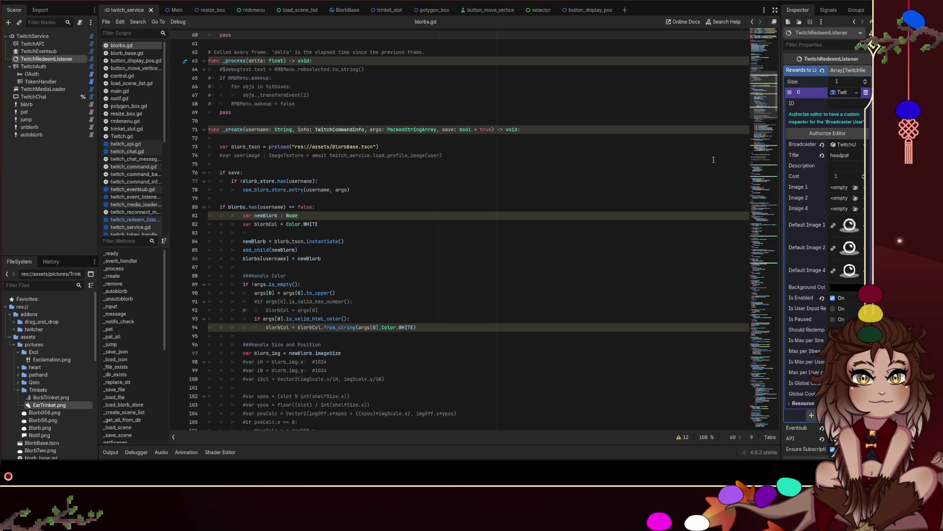
scroll(807, 279, down, 2)
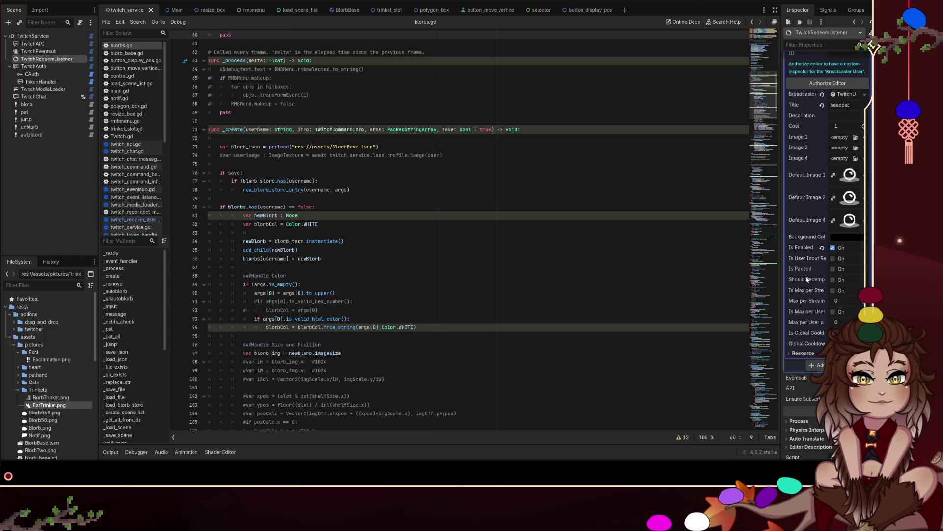
scroll(807, 279, up, 2)
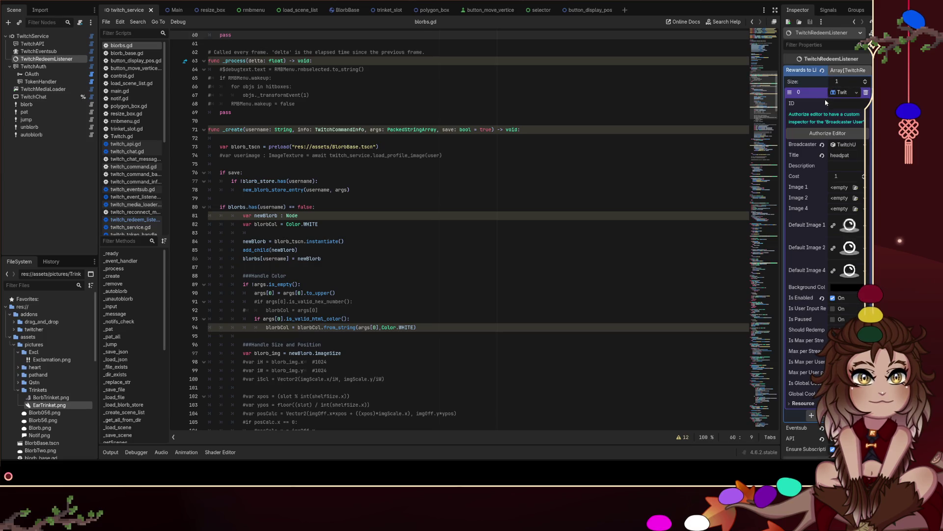
click(857, 104)
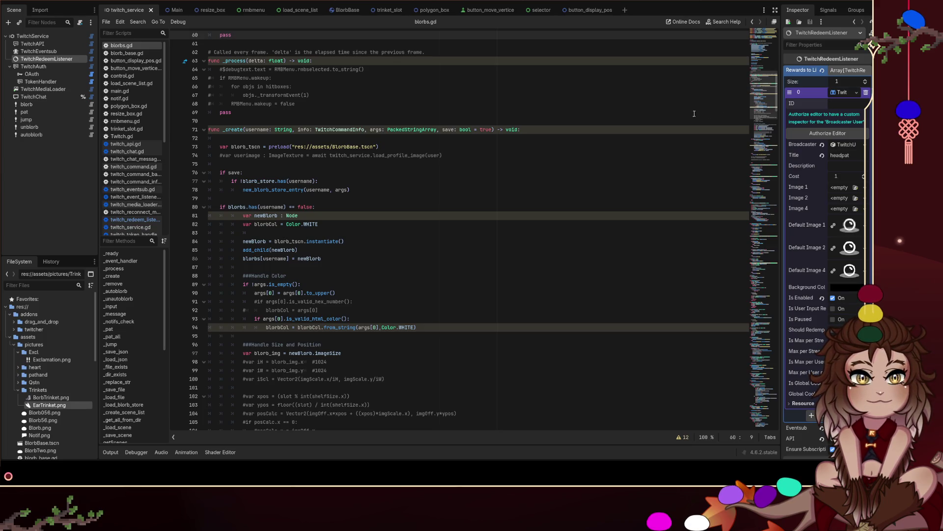
Delete the headpat reward at element 0 of Rewards to Listen
scroll(810, 242, down, 3)
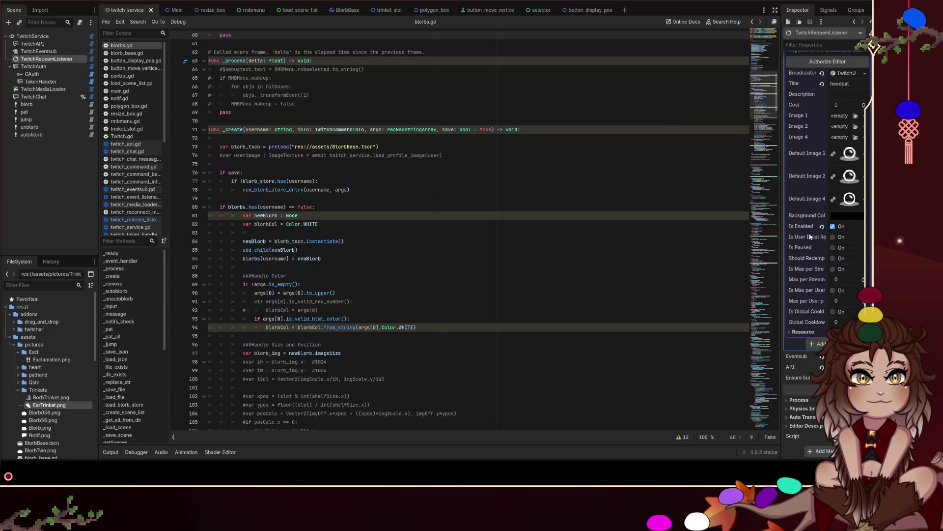
scroll(806, 242, up, 3)
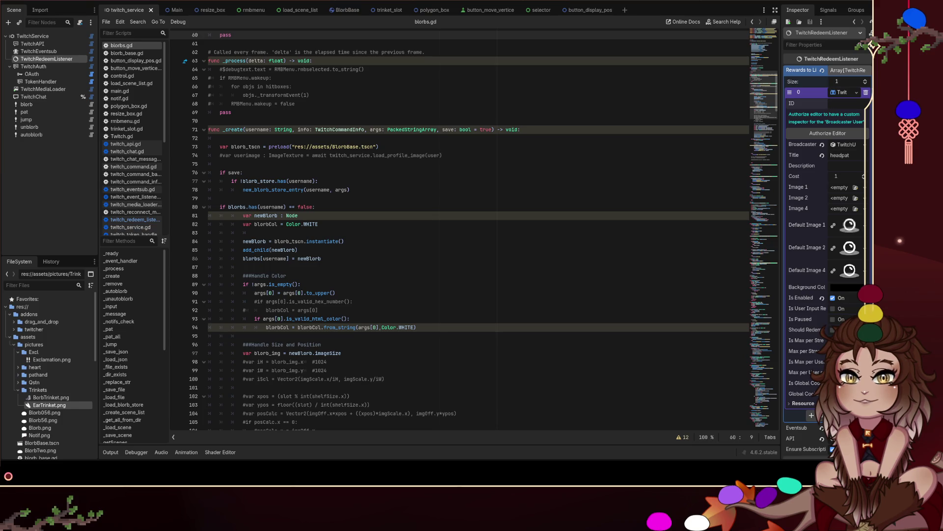
click(866, 93)
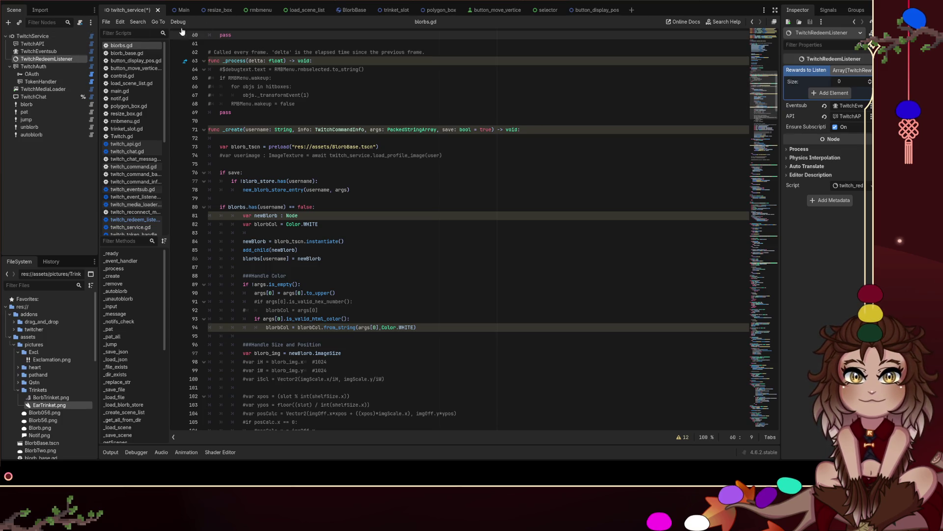
Switch to the Main scene, select the TwitchEventListener node, and save the scene
click(185, 9)
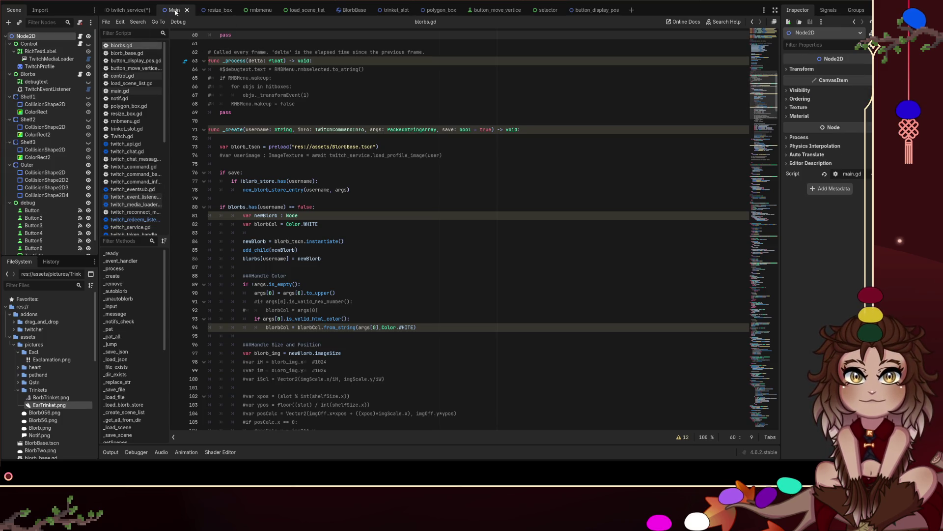
click(54, 89)
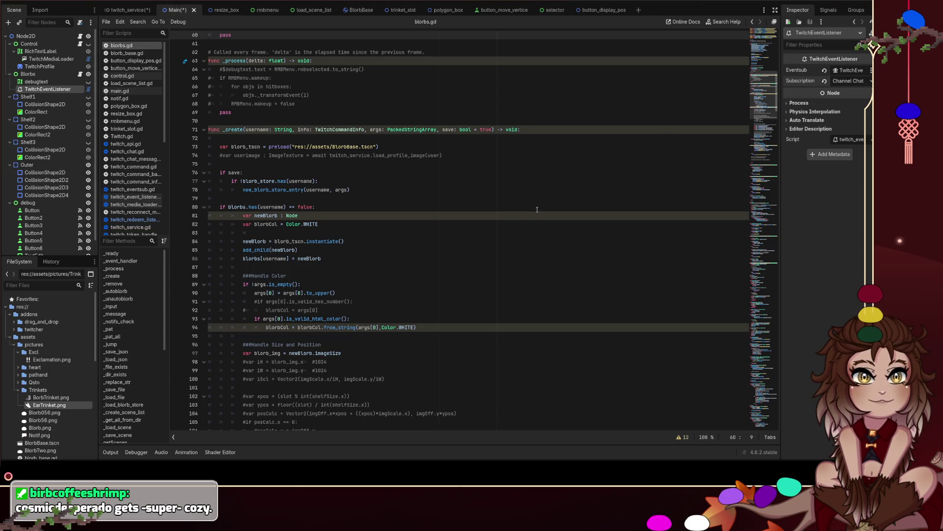
click(477, 247)
key(ctrl+s)
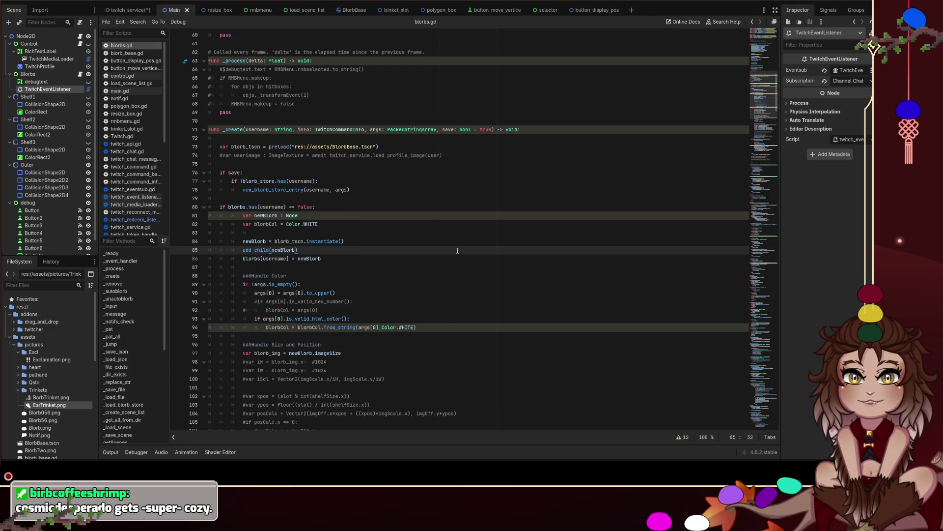
Comment out print_debug(data) on line 57 of blorbs.gd's _event_handler, leaving just pass
scroll(459, 250, up, 3)
scroll(458, 250, up, 3)
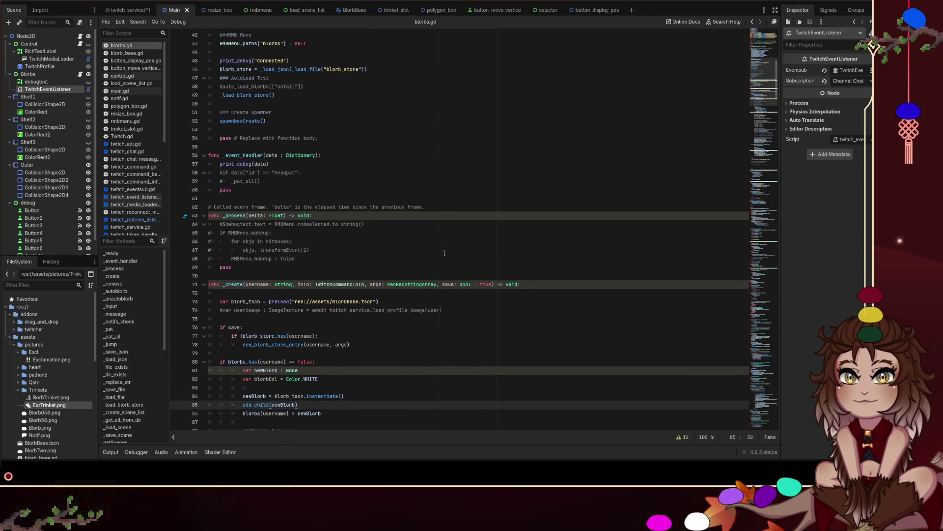
scroll(445, 247, up, 1)
scroll(445, 248, up, 2)
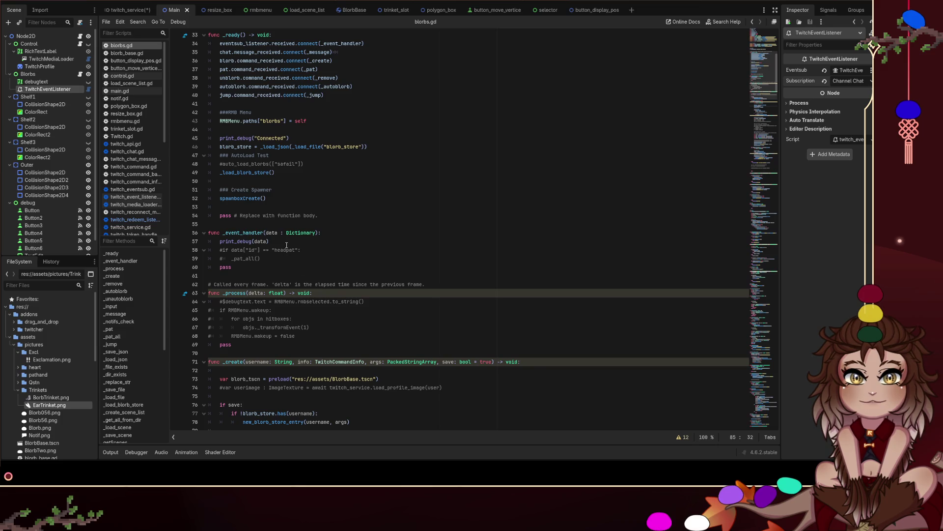
click(227, 243)
key(ctrl+k)
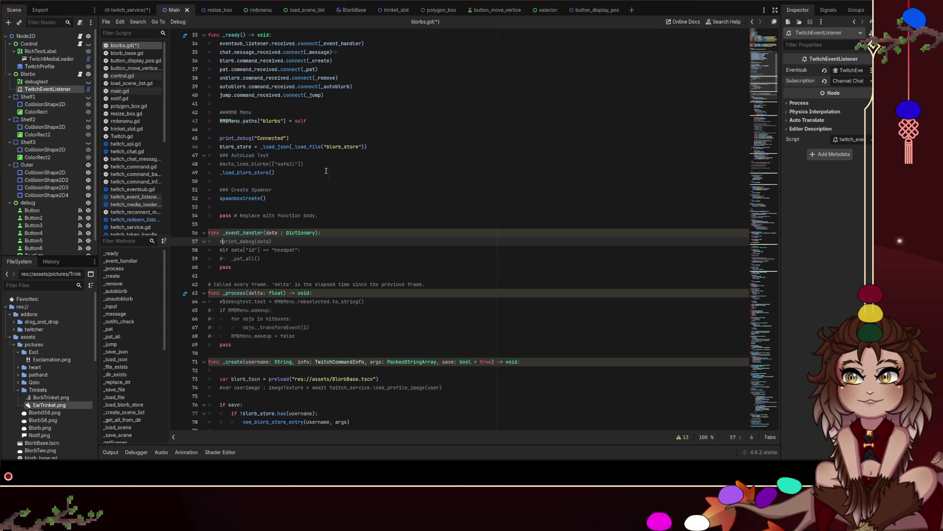
mouse_move(332, 257)
mouse_down()
mouse_move(295, 231)
mouse_move(208, 232)
mouse_up()
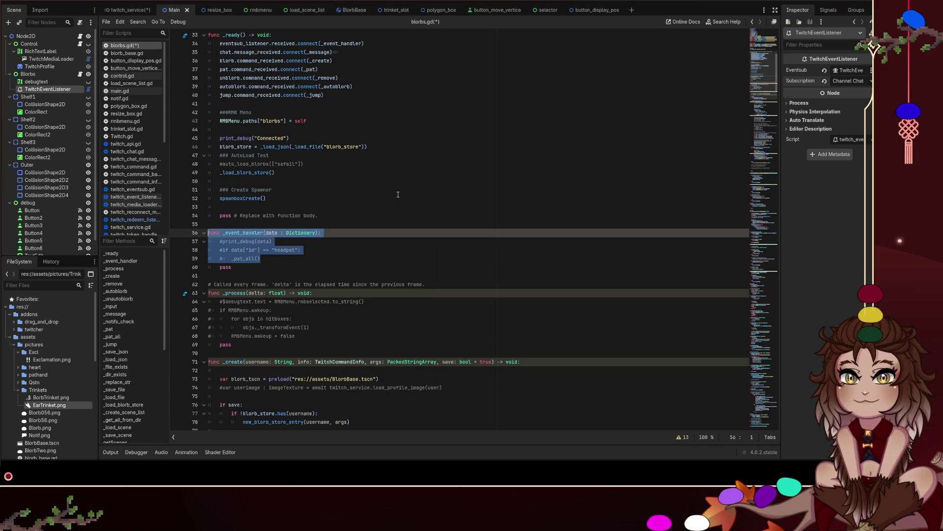
click(397, 196)
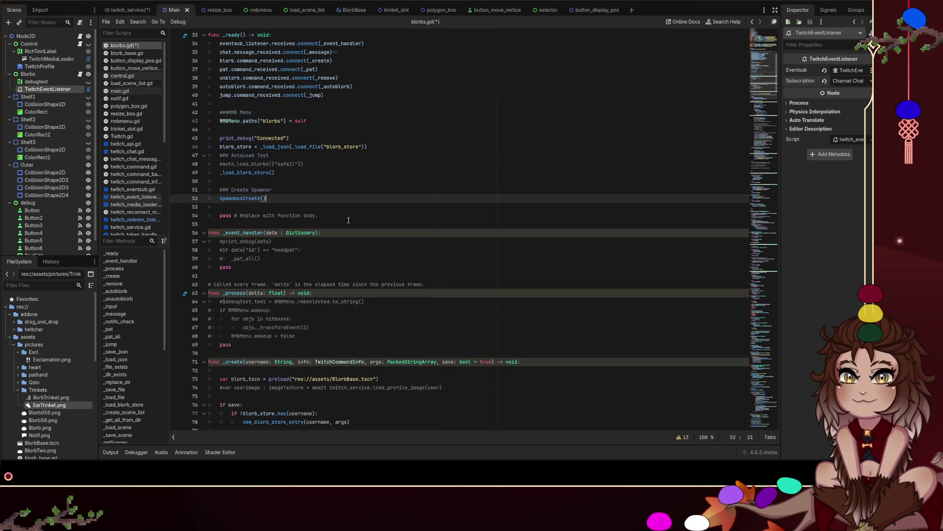
click(401, 217)
scroll(393, 217, down, 4)
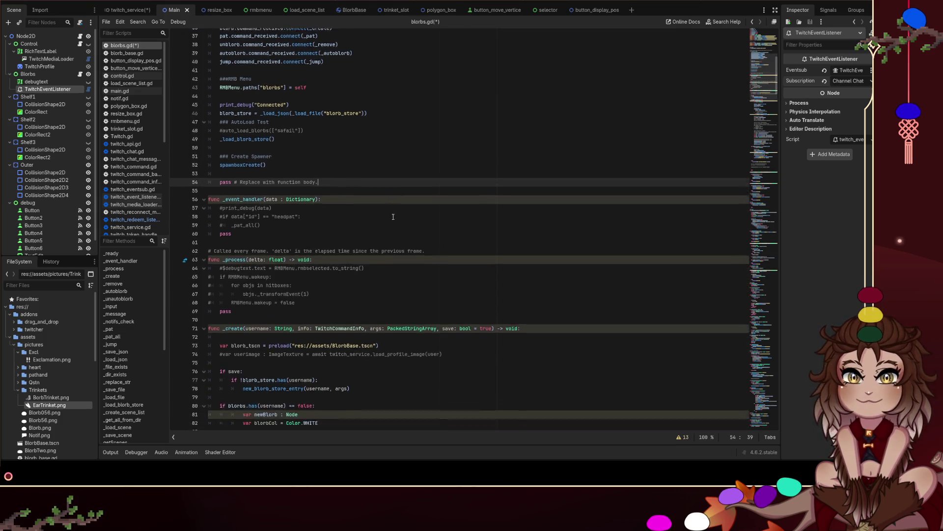
Save blorbs.gd and search for _pat to jump to its function definition
key(ctrl+s)
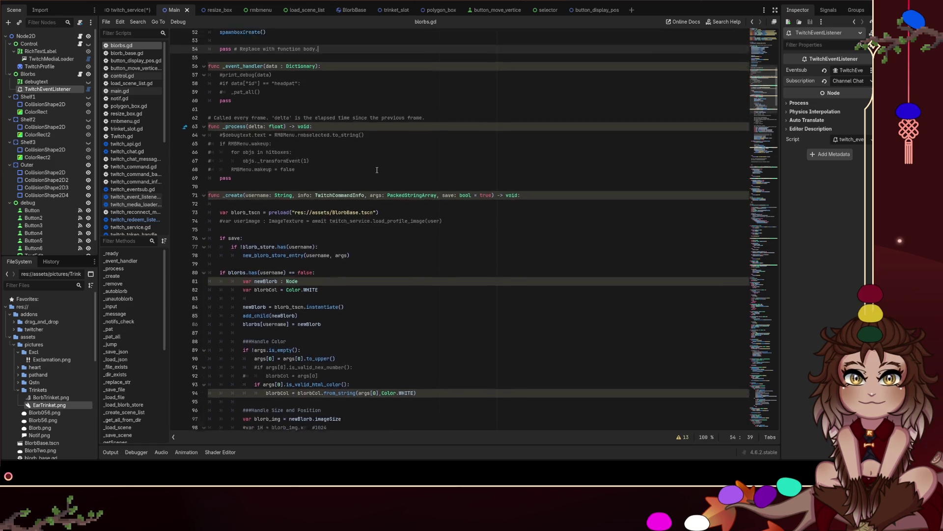
scroll(363, 162, up, 9)
click(221, 147)
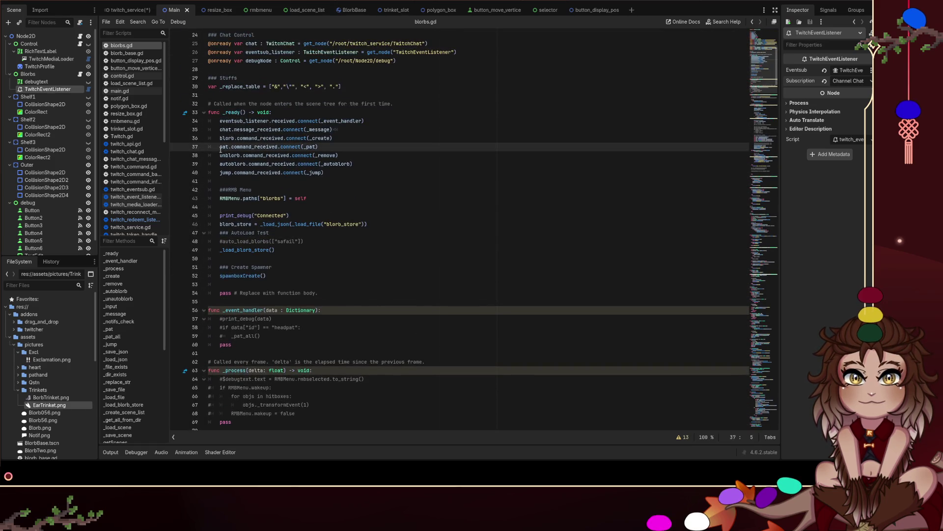
click(350, 190)
key(ctrl+f)
text(_pat)
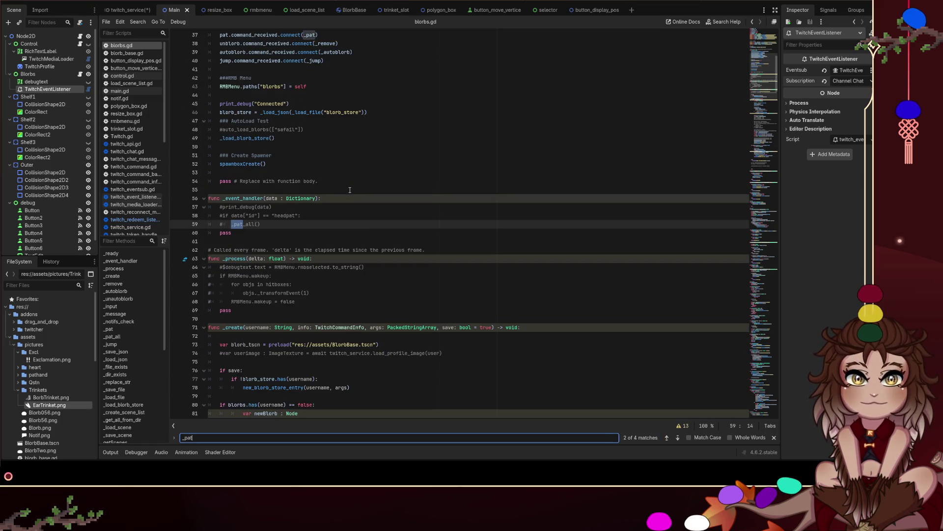
key(Return)
Add 'if username == "all":' calling _pat_all() then return at the top of _pat
scroll(398, 176, down, 3)
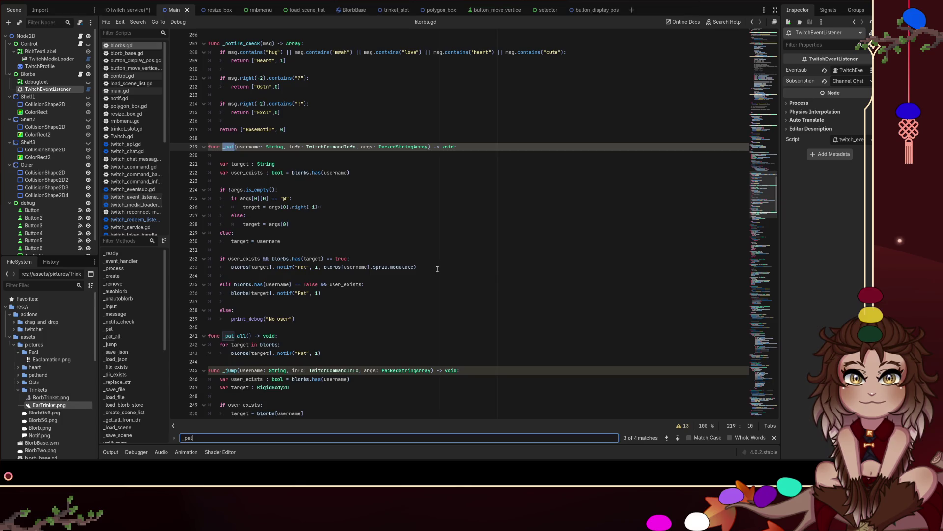
click(318, 155)
key(Return)
key(Return)
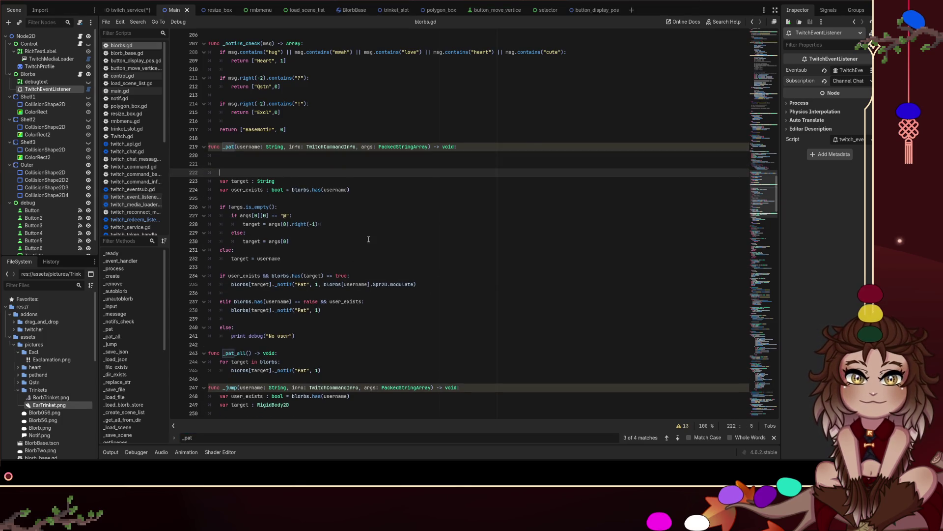
key(Up)
text(if)
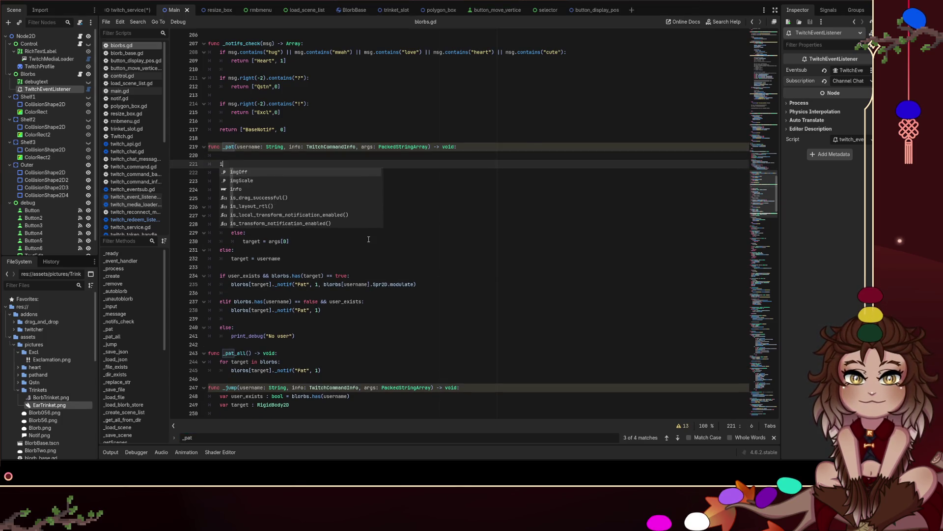
key(Escape)
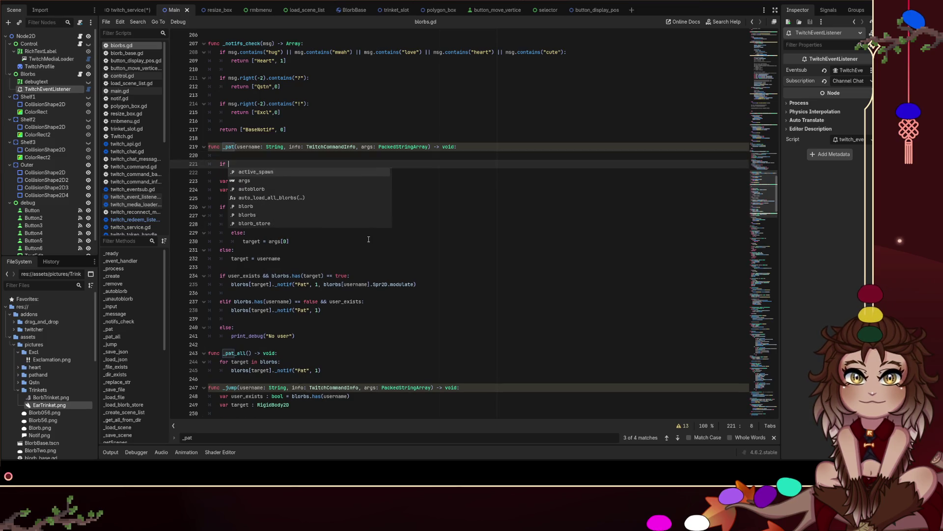
text(username =)
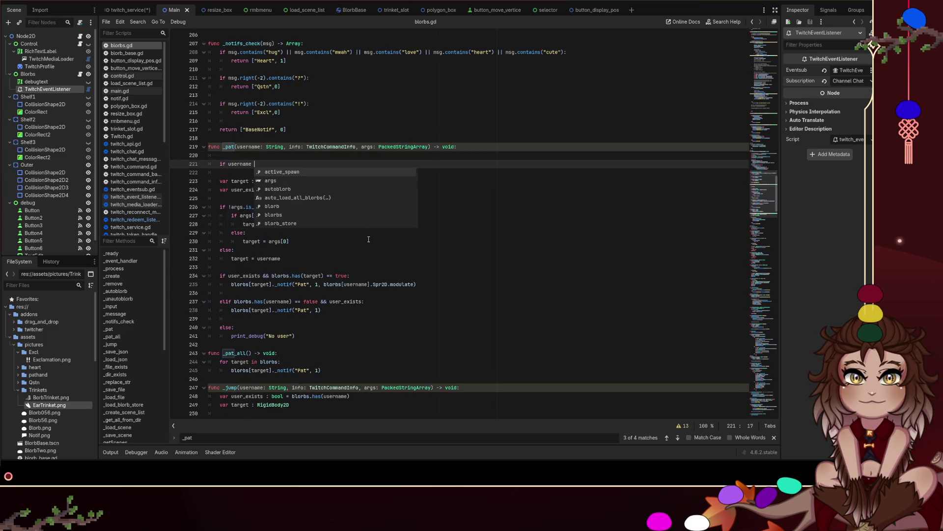
text(= "all")
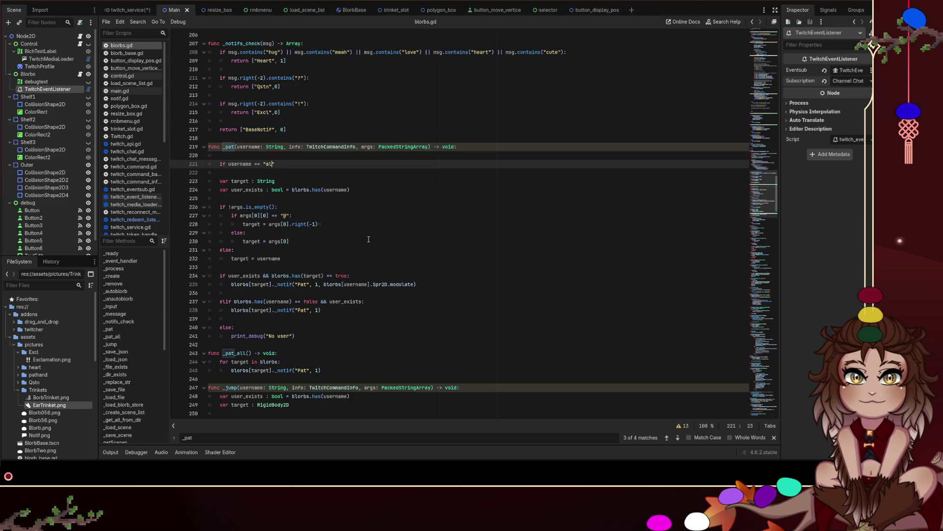
text(:)
key(Return)
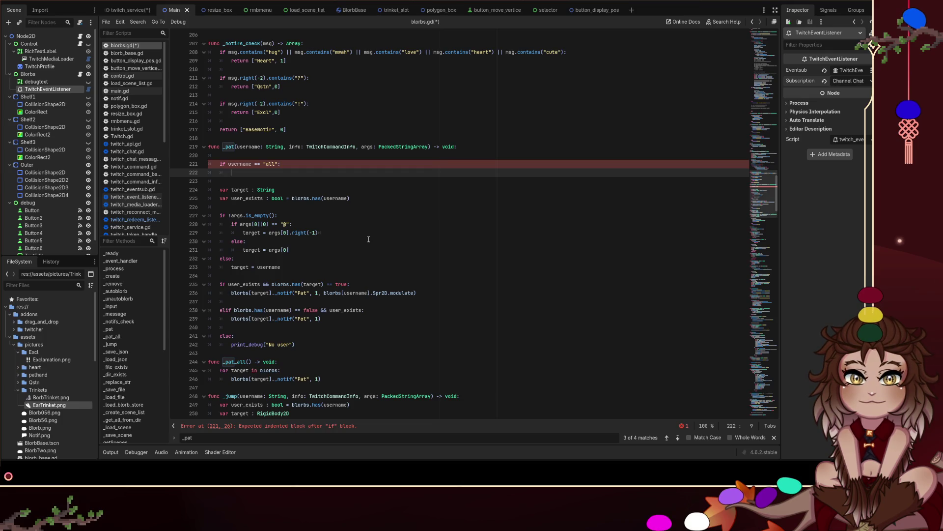
text(pat_a)
key(Return)
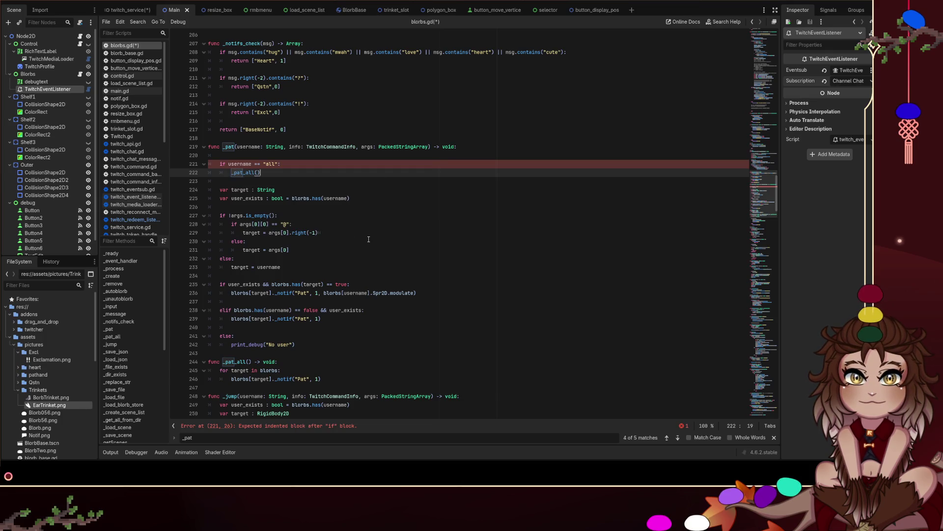
key(Return)
text(return)
key(Return)
Save blorbs.gd and launch the project with F5
key(ctrl+s)
scroll(375, 238, down, 2)
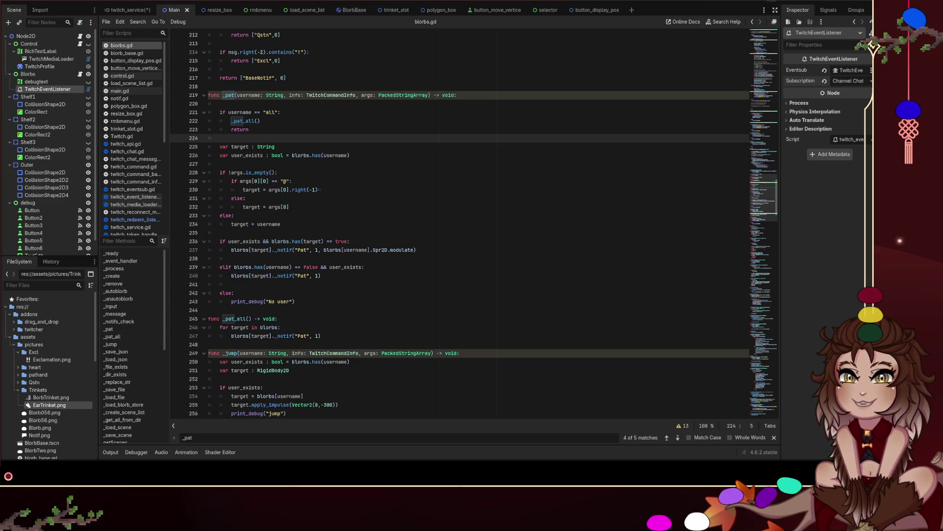
key(F5)
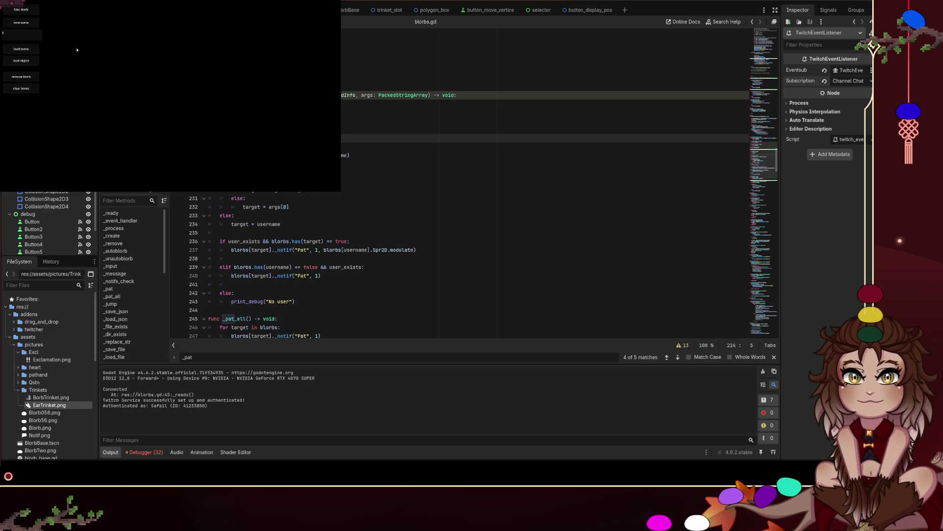
Load a scene in the running game, drag the grey platform down-left, and spawn two fake blobs
click(22, 48)
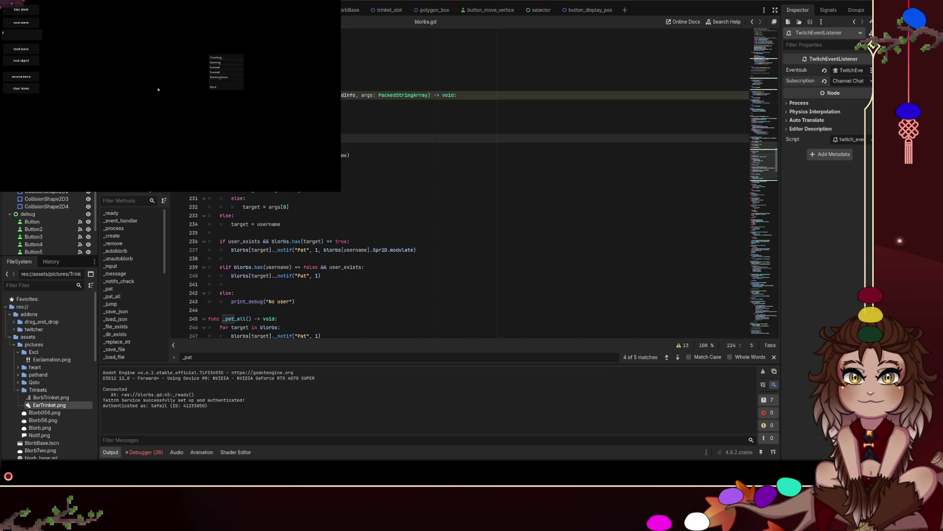
click(217, 73)
drag(217, 74, 126, 103)
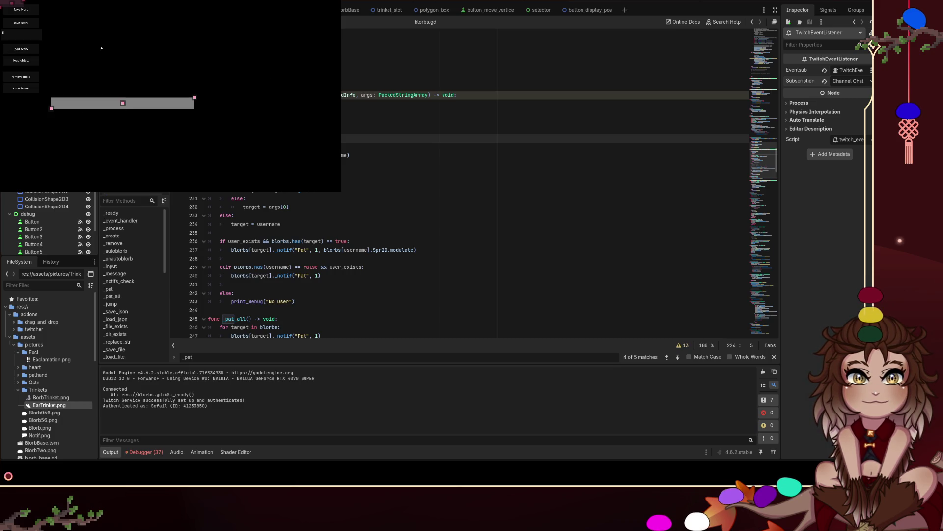
click(21, 9)
click(21, 9)
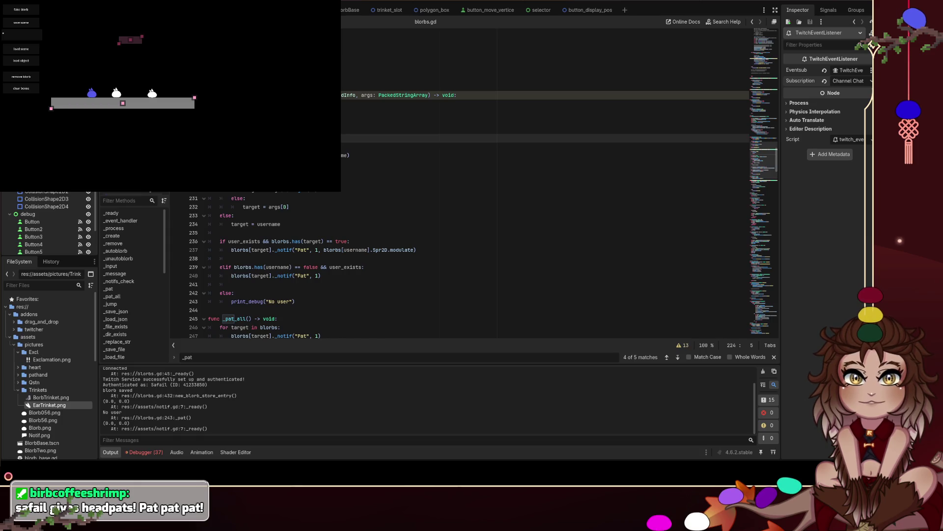
click(393, 112)
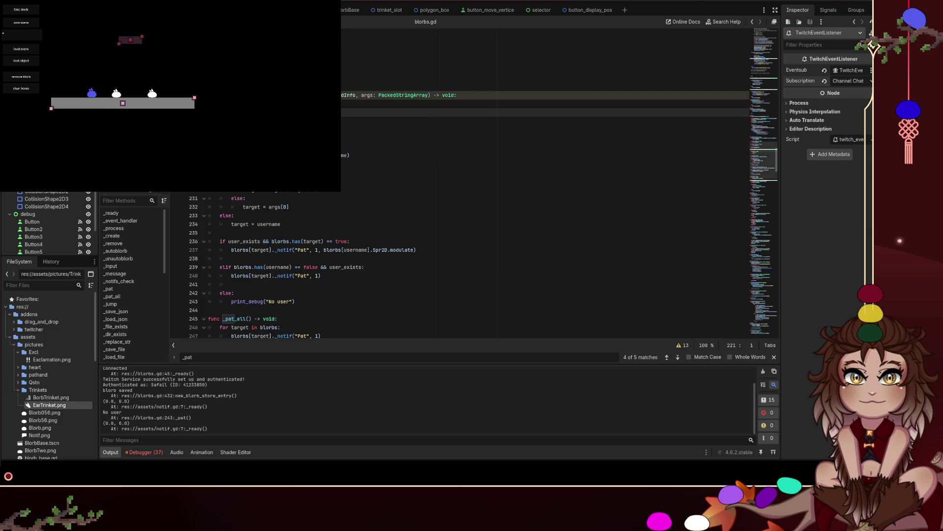
Delete the duplicate target-assignment lines at line 221 causing the undeclared 'target' error
key(shift+Return)
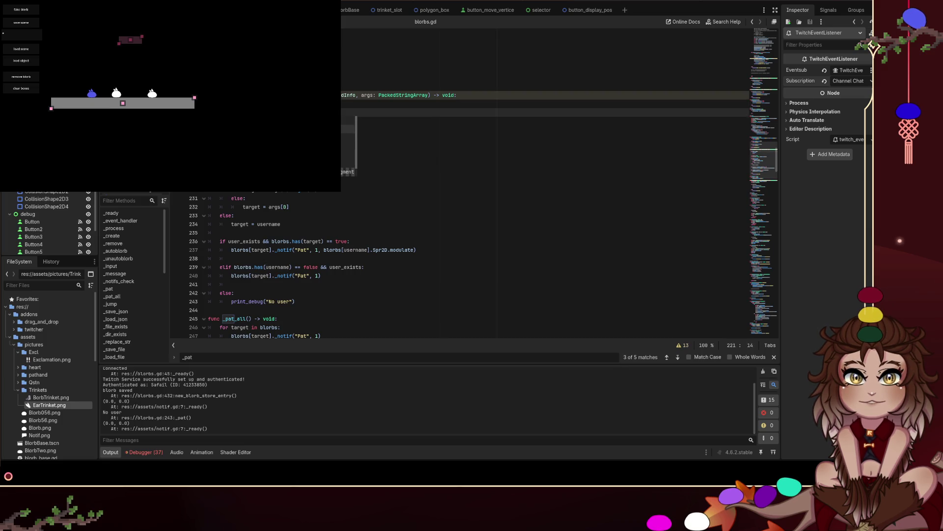
key(Escape)
key(Down)
key(Down)
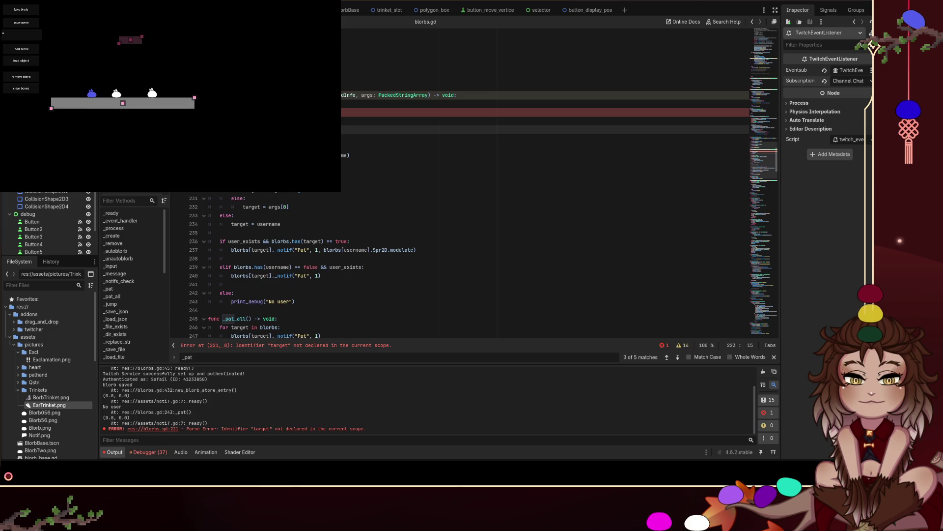
key(Up)
key(Up)
key(ctrl+shift+k)
key(ctrl+shift+k)
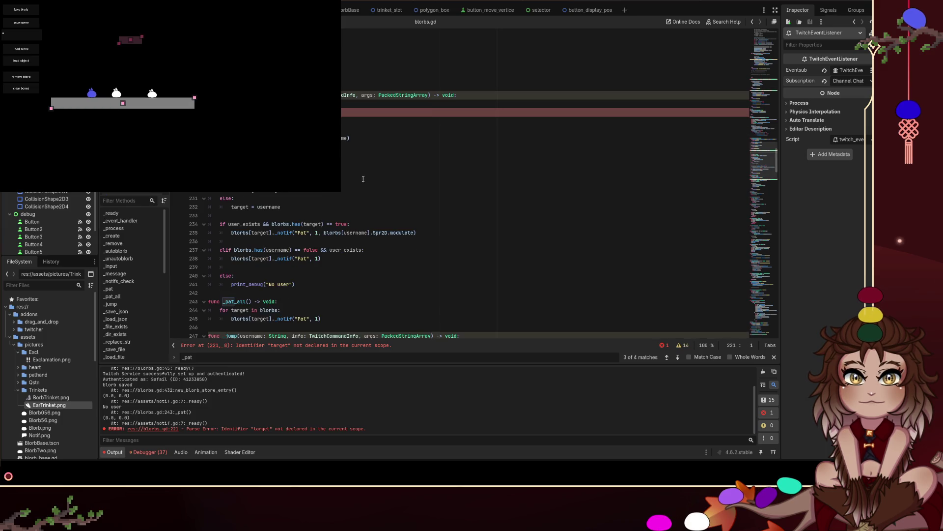
key(ctrl+shift+k)
key(ctrl+shift+k)
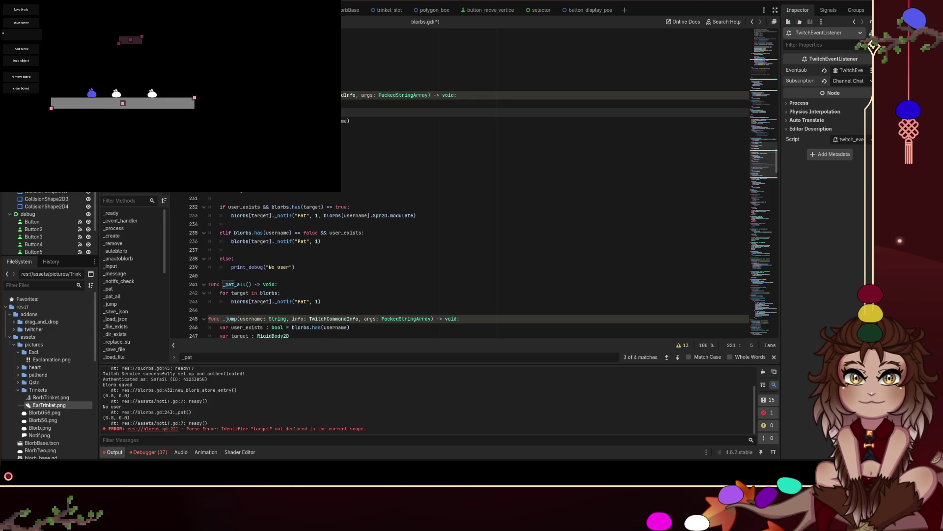
key(Home)
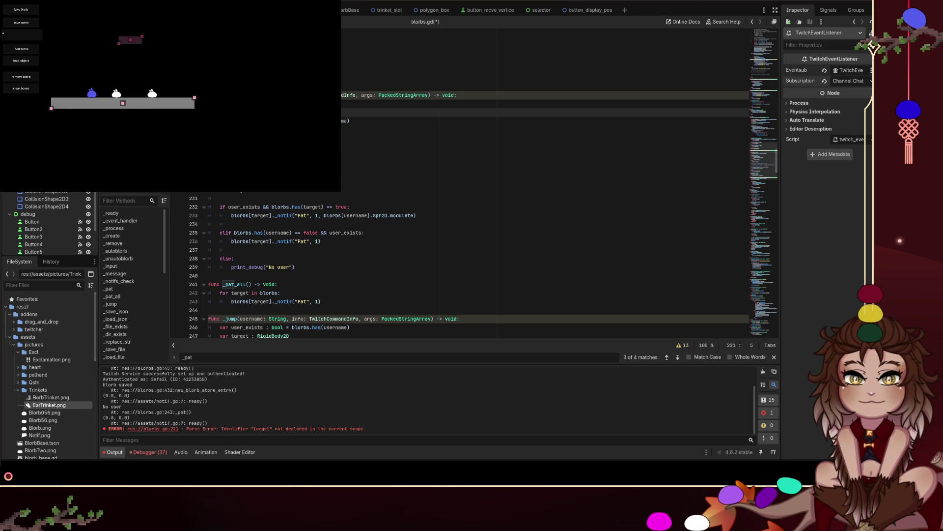
Add 'if target == "all":' with _pat_all() and return at line 232, then save
click(226, 199)
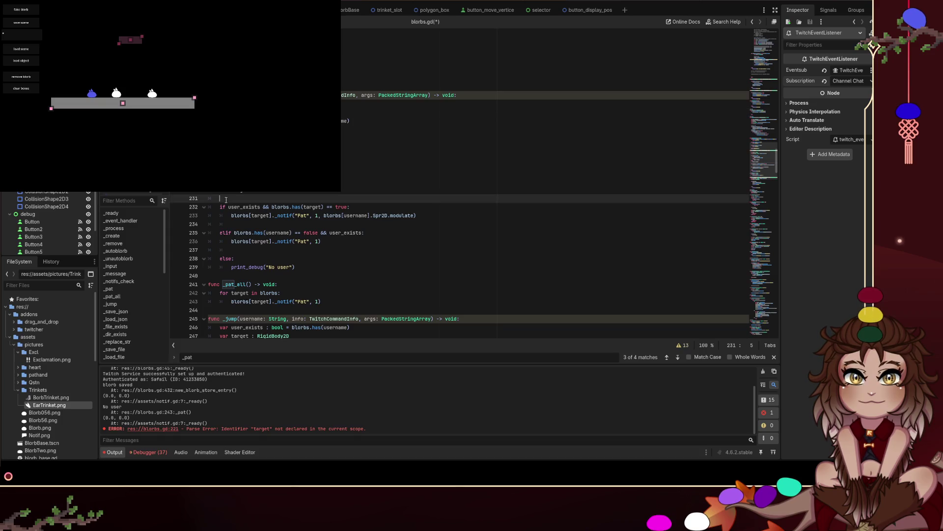
key(Return)
text(if target == "all":)
key(Return)
text(_pat_all())
key(Return)
text(return)
key(ctrl+s)
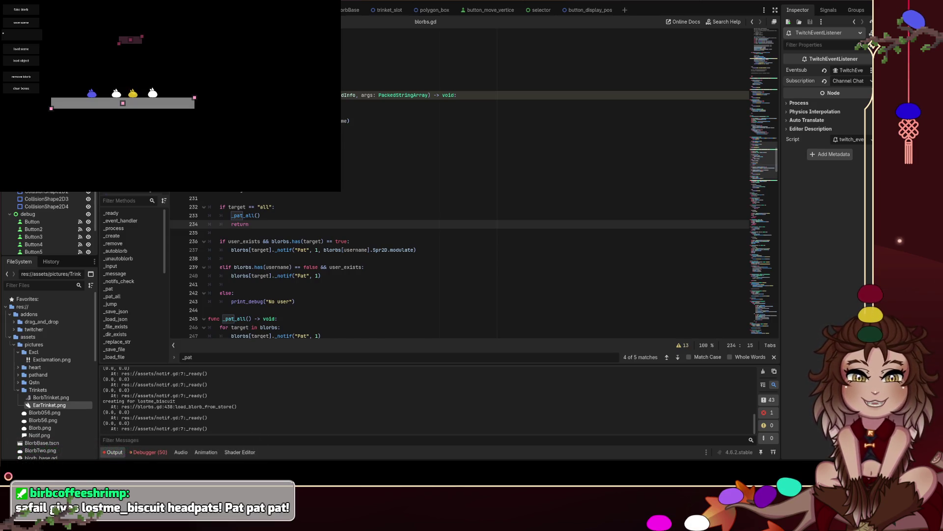
Stretch the dark red box into a wider bar in the running game, then return to blorbs.gd
mouse_move(118, 39)
mouse_down()
mouse_move(70, 43)
mouse_move(164, 40)
mouse_move(122, 45)
mouse_up()
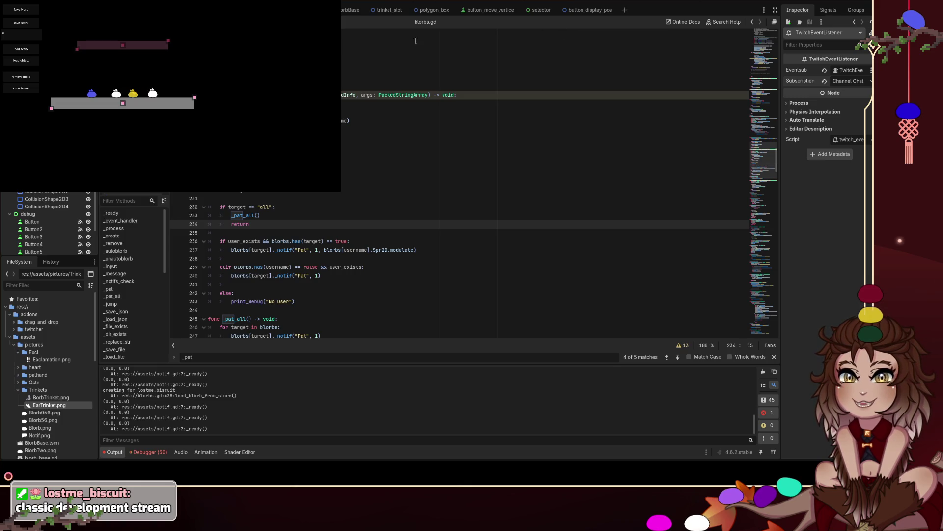
click(354, 172)
scroll(354, 172, up, 2)
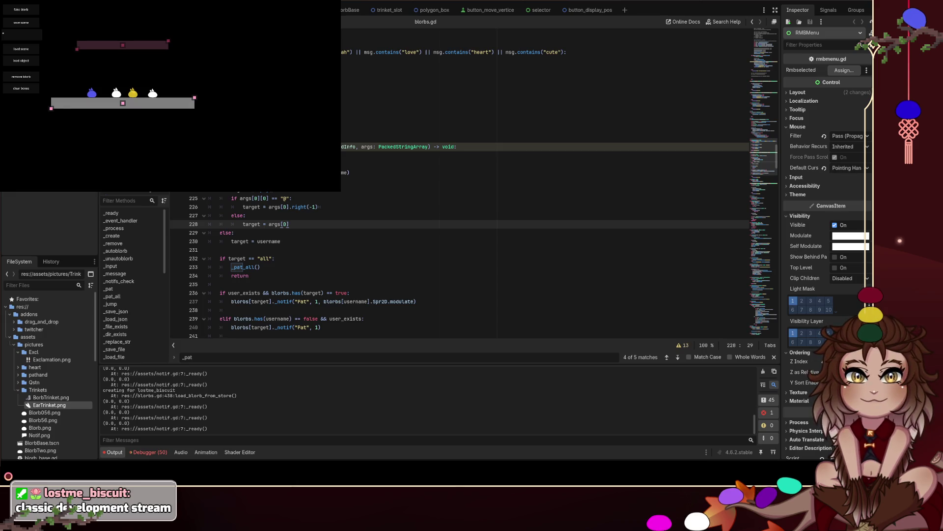
Move BorbTrinket.png and EarTrinket.png into Trinkets/Sprites, add Trinkets/Nodes, and start a new 2D scene
click(388, 11)
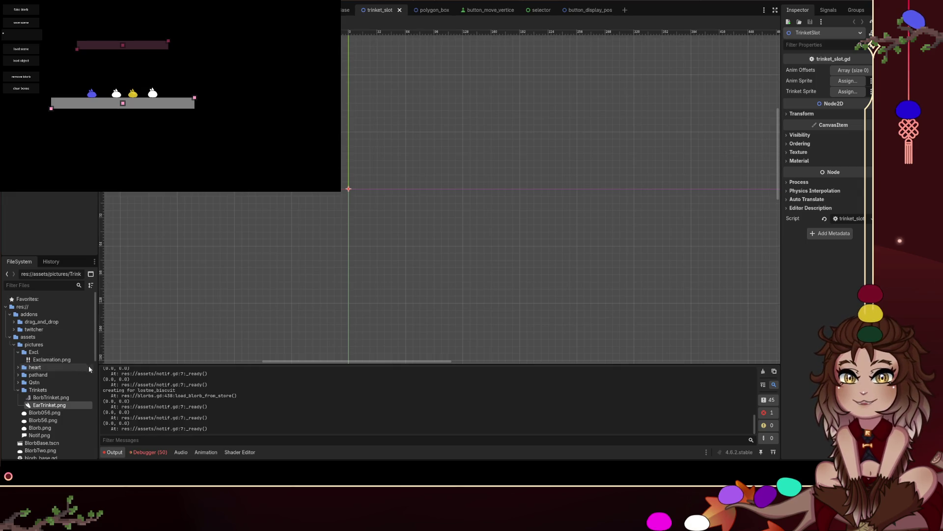
click(58, 398)
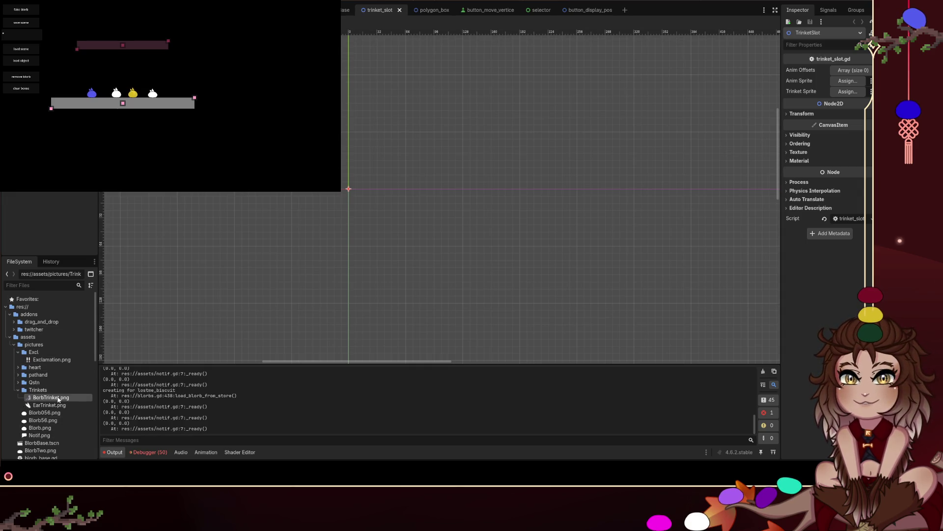
click(52, 389)
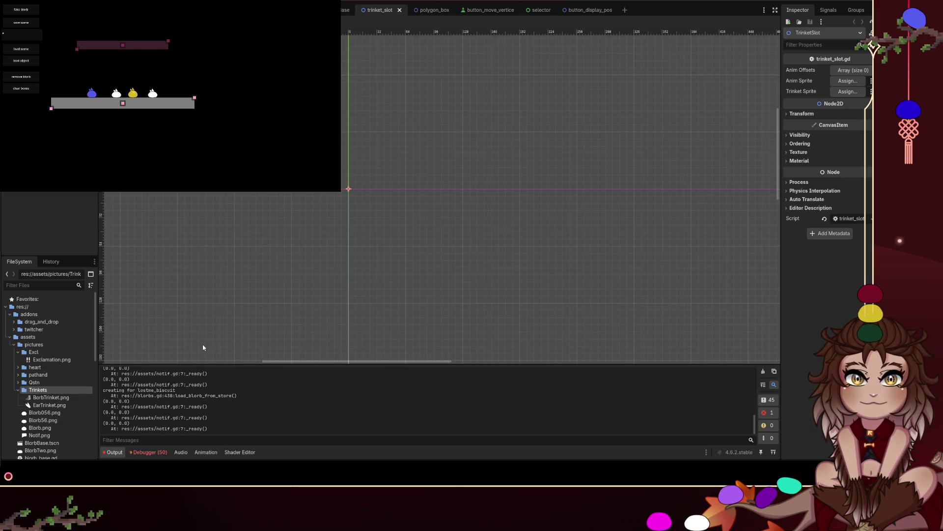
click(52, 406)
shift+click(52, 412)
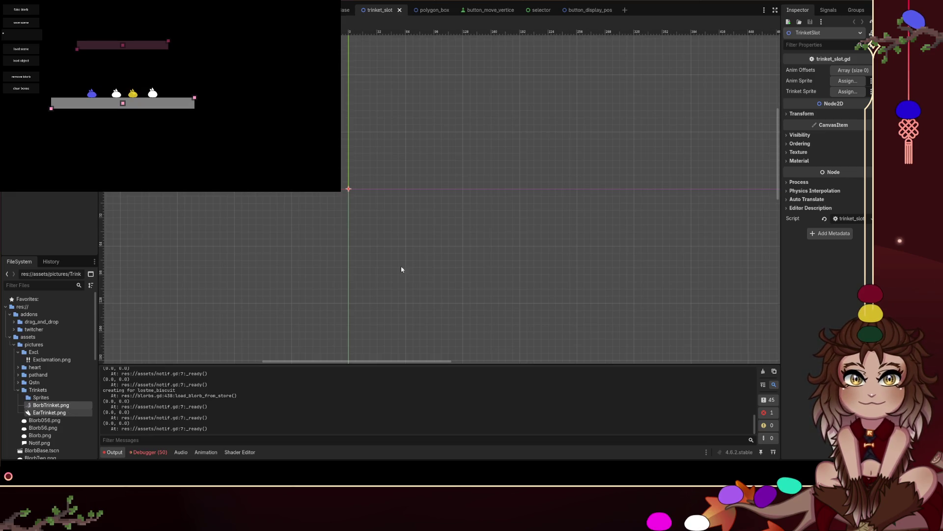
click(49, 391)
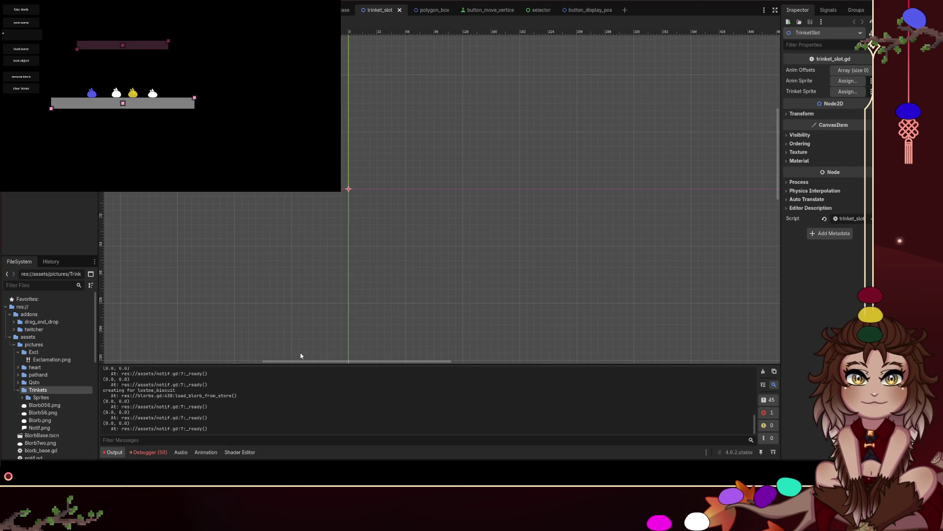
click(22, 405)
click(40, 397)
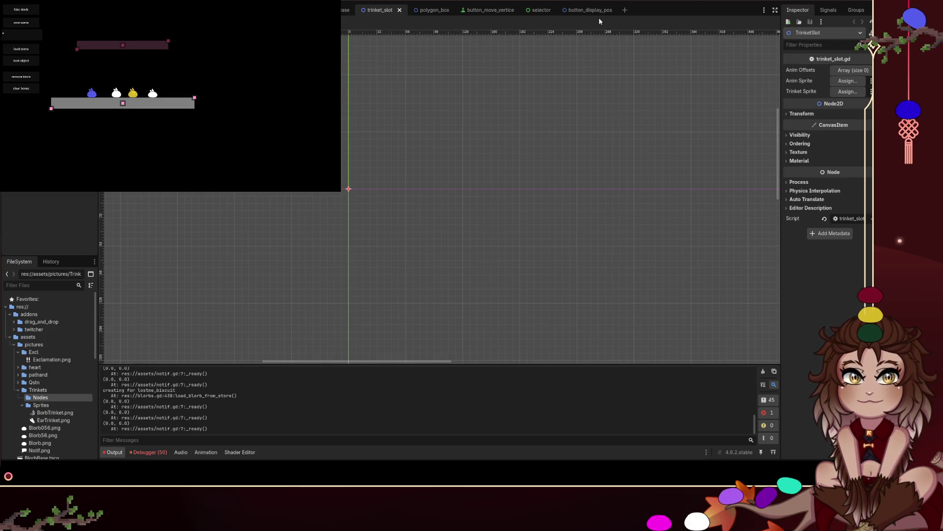
click(625, 10)
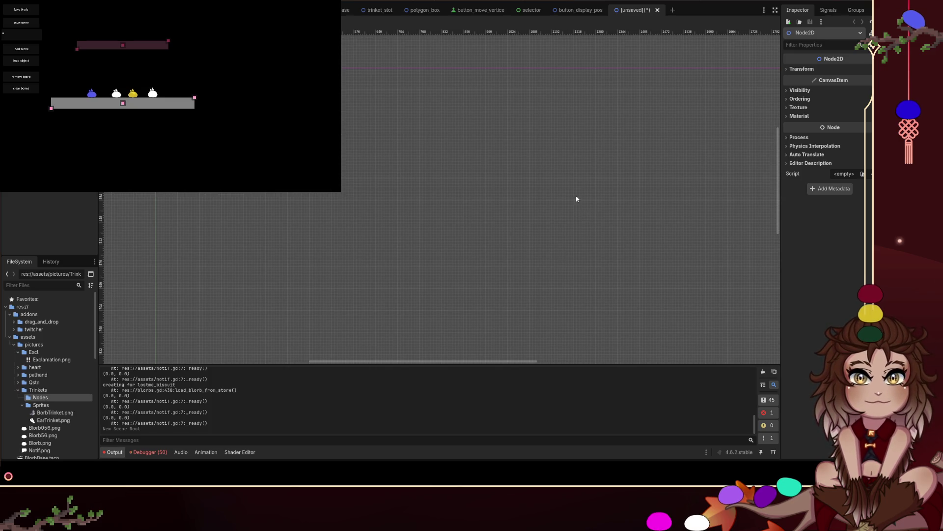
Change the root to AnimatedSprite2D and give it a new SpriteFrames resource in the Inspector
key(Return)
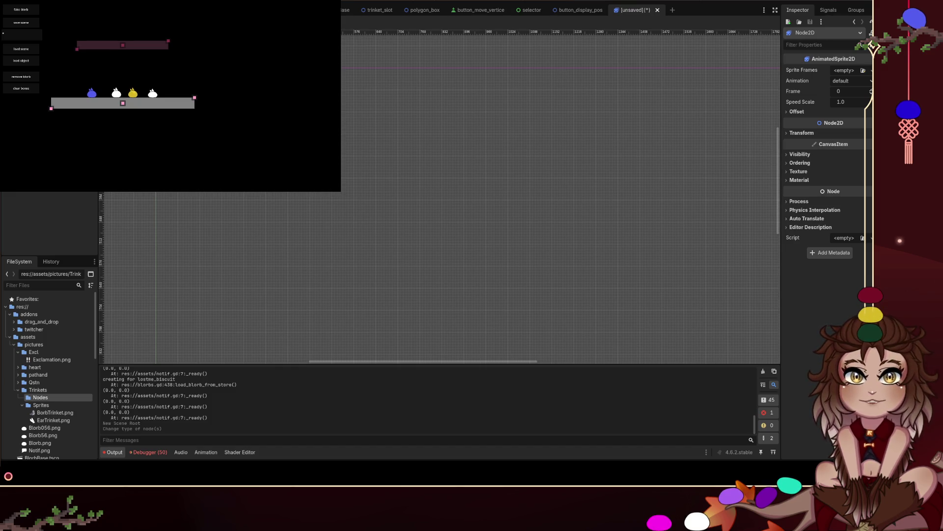
click(871, 70)
click(852, 89)
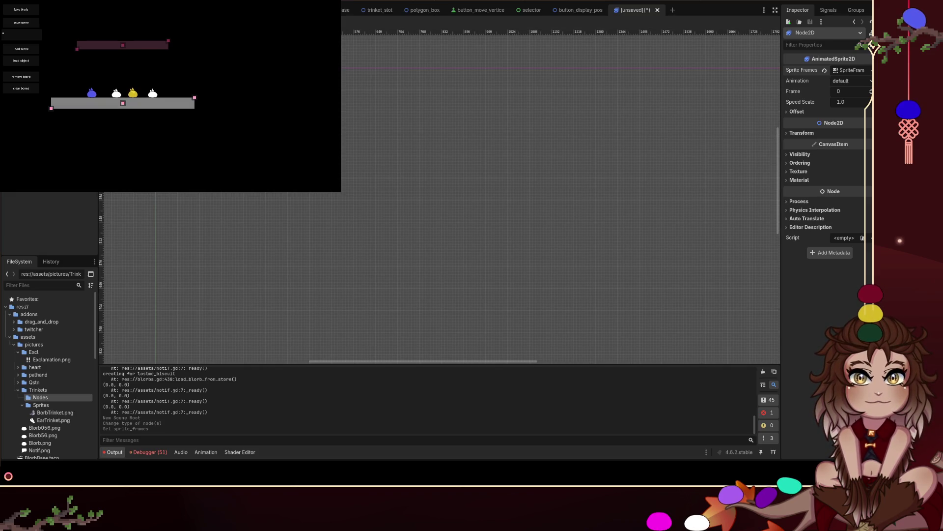
click(39, 64)
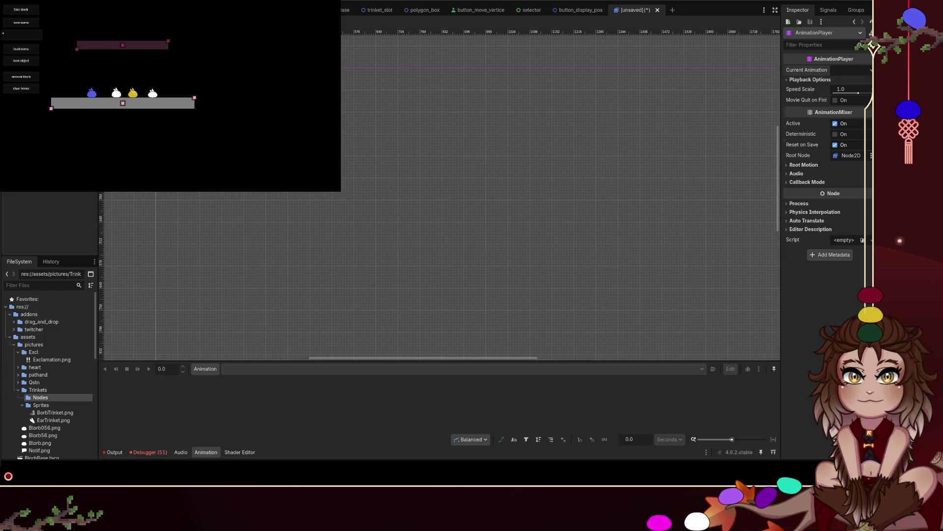
Select the AnimatedSprite2D root to show the SpriteFrames panel with its empty default animation
click(29, 55)
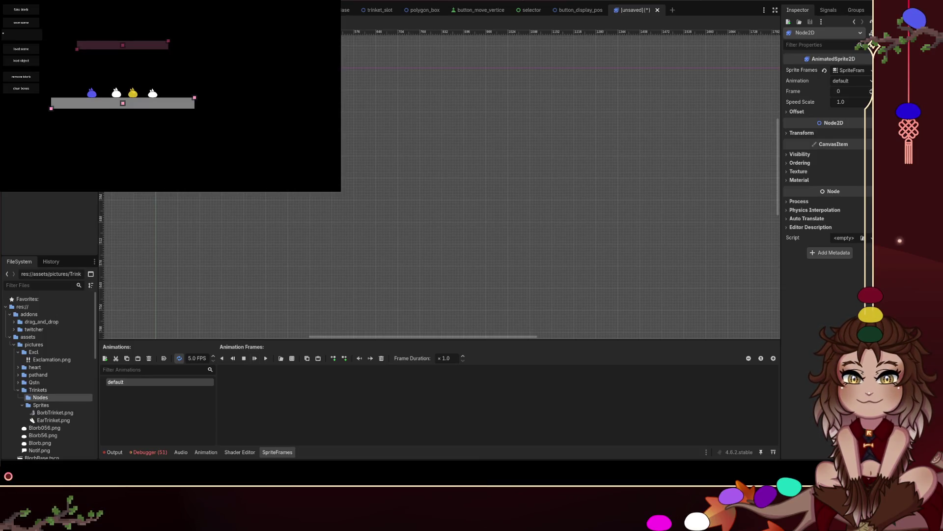
drag(49, 420, 183, 401)
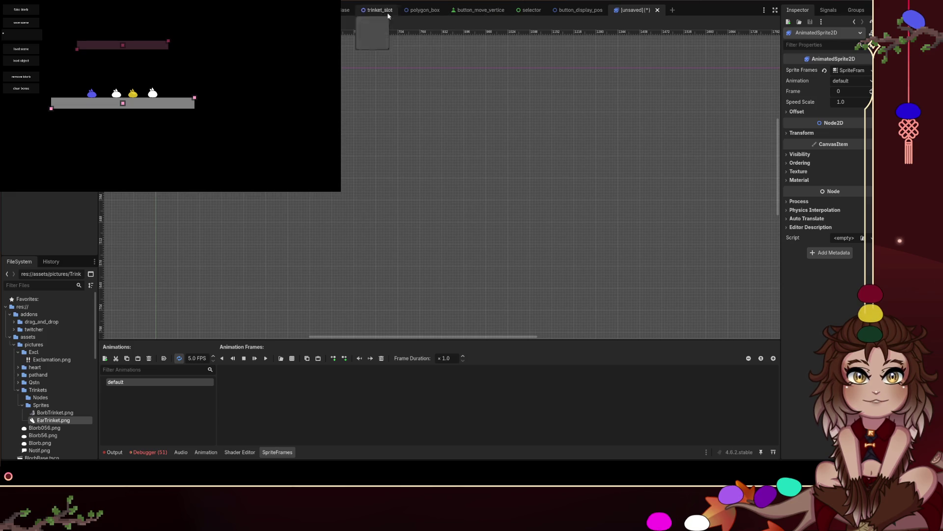
click(345, 10)
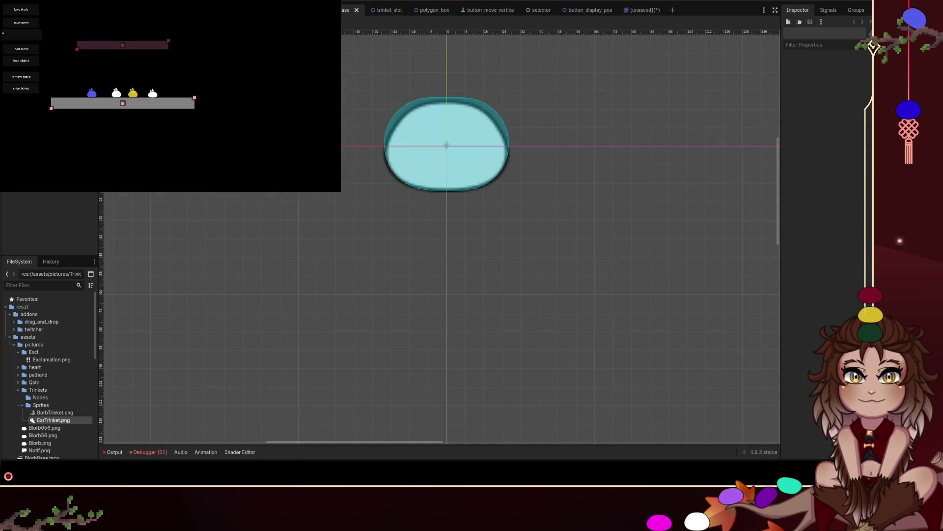
click(446, 145)
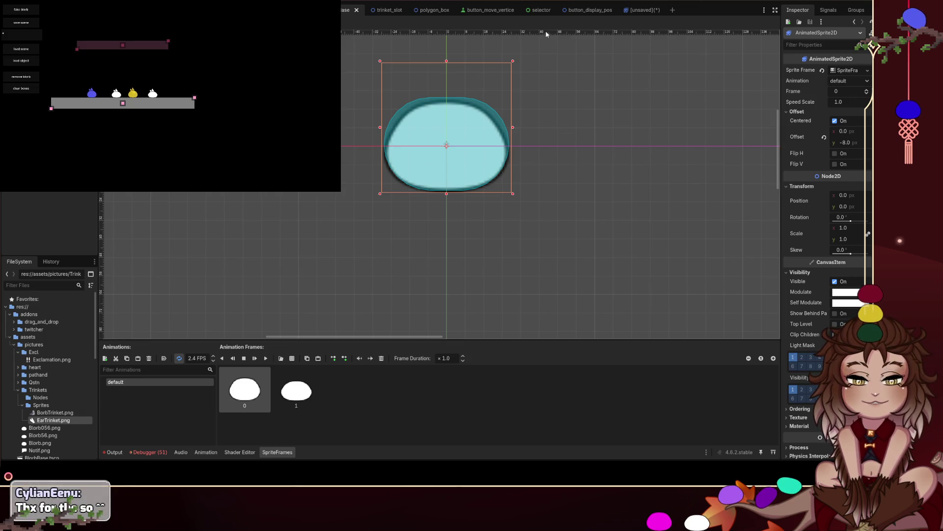
click(648, 9)
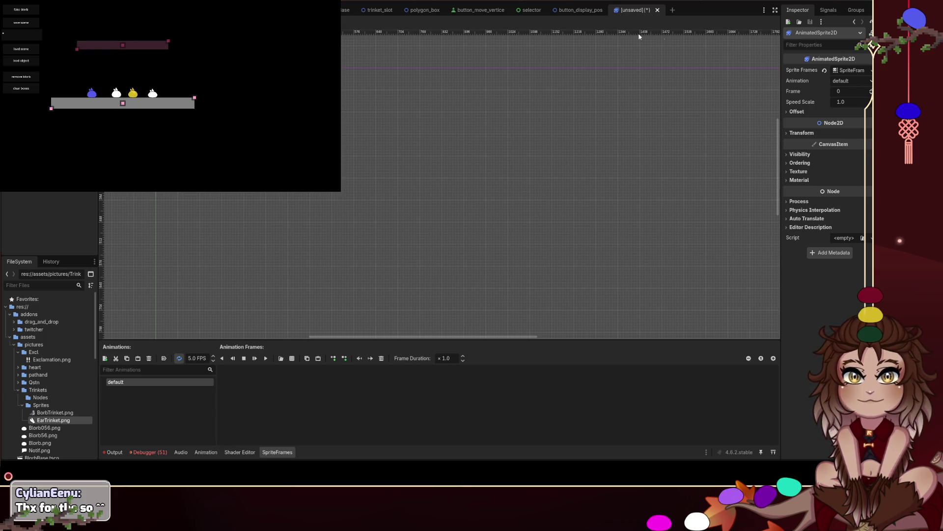
click(847, 73)
Drag EarTrinket.png into the default animation's frames and zoom the 2D view onto the sprite
click(802, 80)
click(802, 80)
mouse_move(57, 420)
mouse_down()
mouse_move(288, 413)
mouse_move(206, 382)
mouse_move(250, 391)
mouse_up()
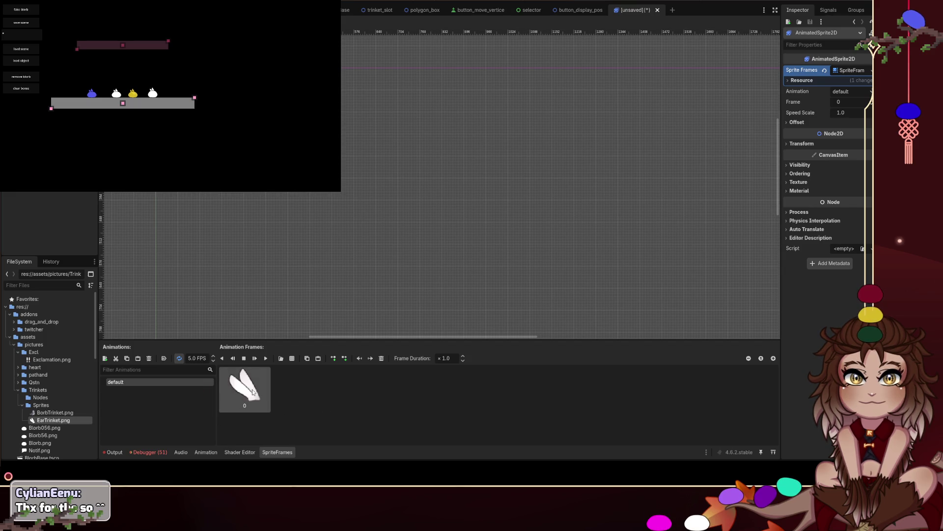
scroll(560, 186, up, 2)
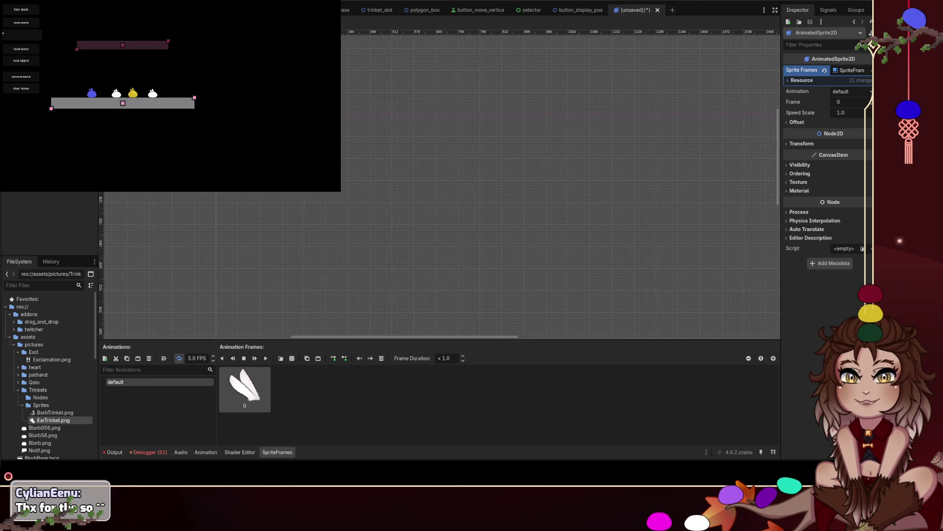
scroll(255, 216, up, 5)
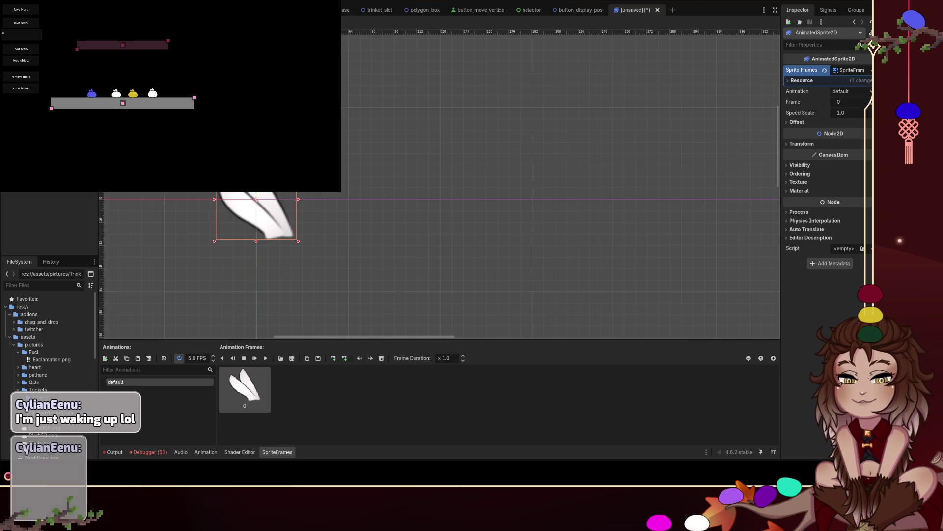
click(299, 226)
Move the ear sprite to position -8, -8 and lower its Z Index to -5
click(239, 210)
mouse_move(240, 210)
mouse_down()
mouse_move(220, 195)
mouse_move(236, 200)
mouse_up()
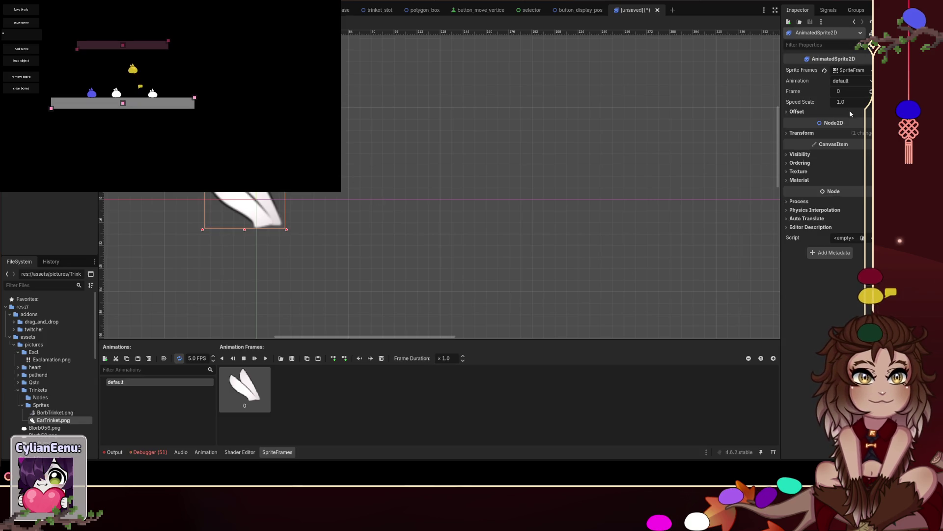
click(813, 164)
click(871, 174)
click(871, 174)
click(871, 174)
click(871, 174)
click(375, 136)
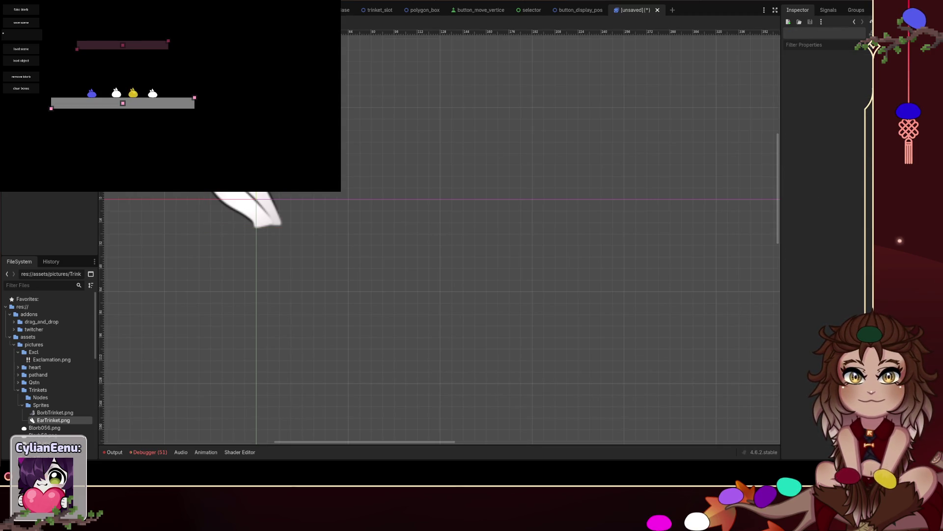
click(265, 211)
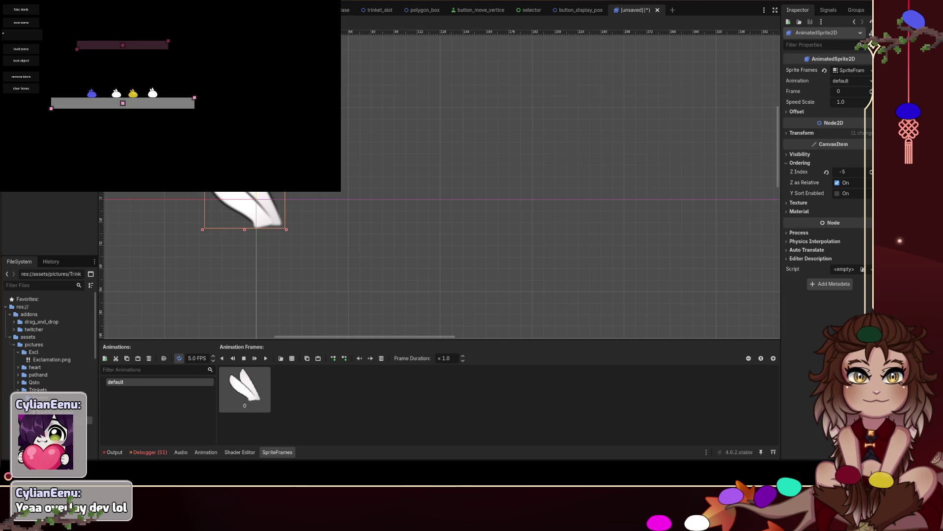
click(827, 135)
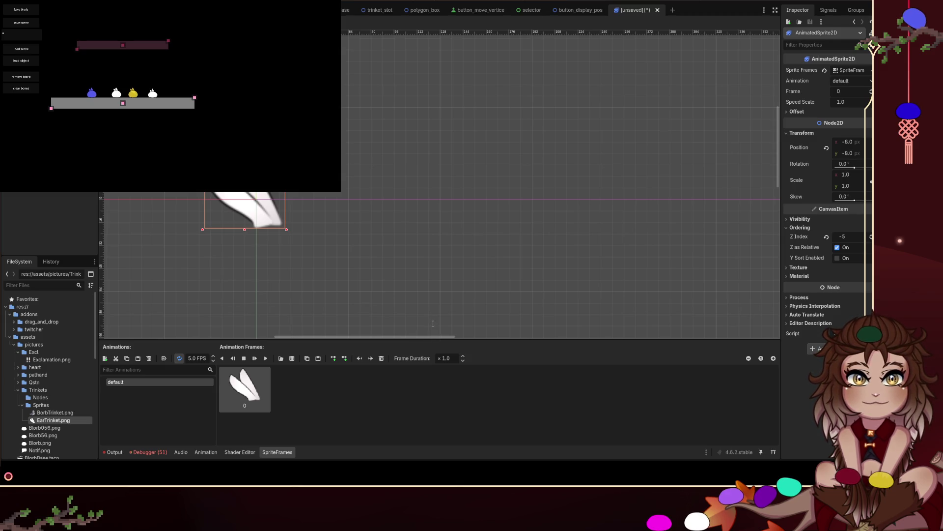
Save the ear sprite scene as TrinketBunnyEars.tscn in the Nodes folder and return to Main
key(Return)
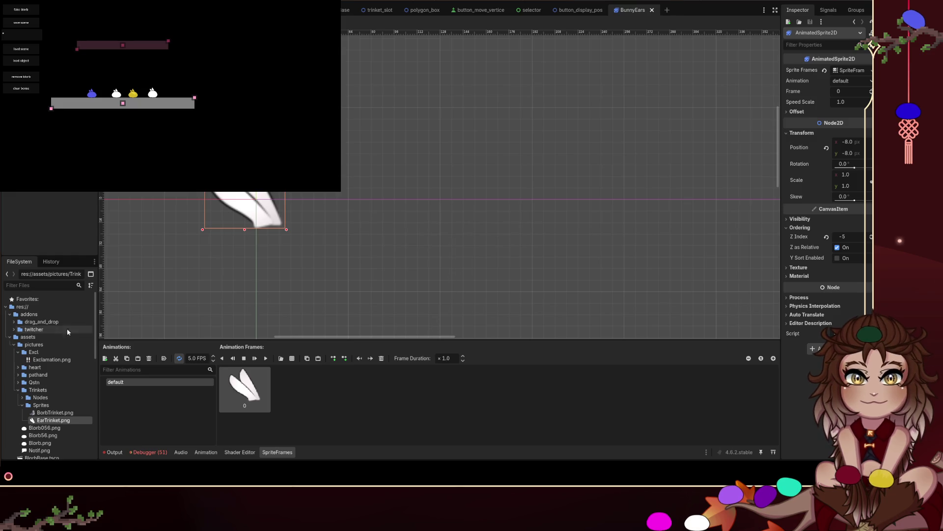
click(22, 398)
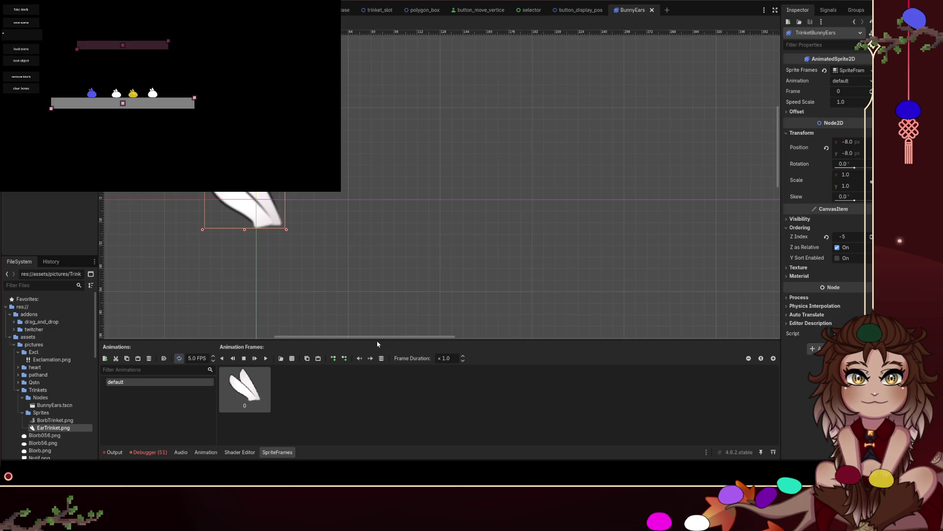
key(Return)
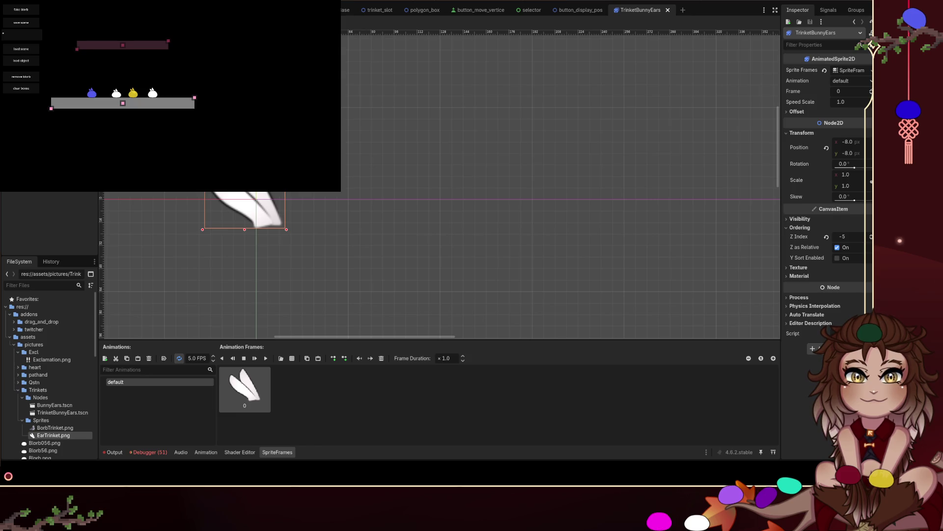
key(ctrl+Tab)
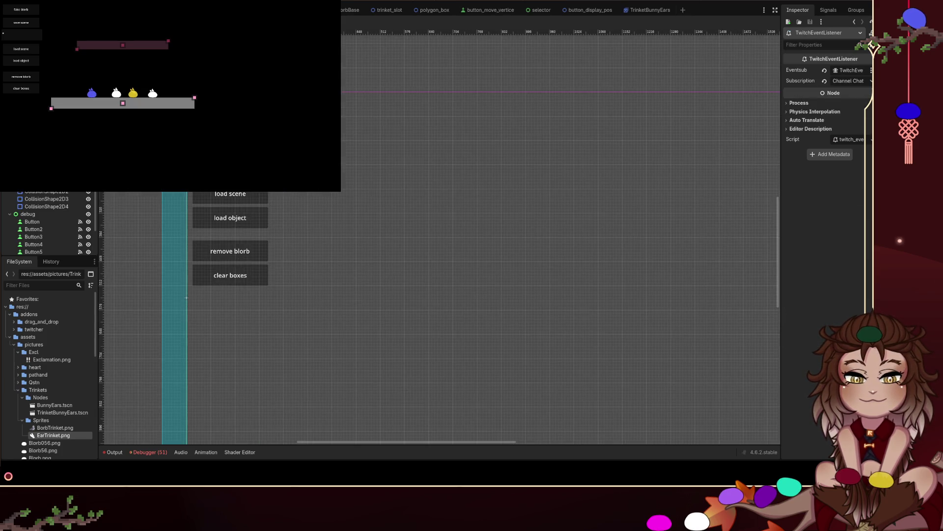
In the BorbBase scene, inspect the TrinketSlot and EarTrinket nodes, then bring up trinket_slot.gd
key(ctrl+Tab)
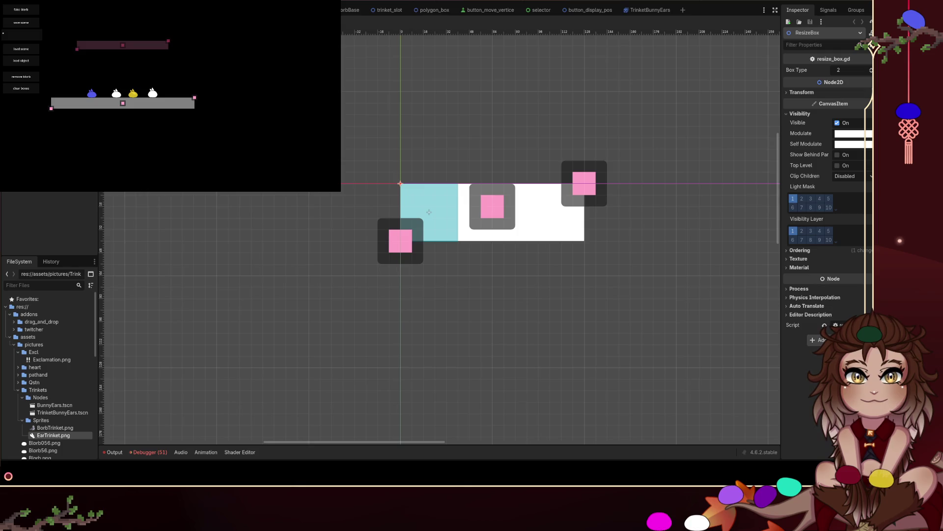
click(350, 10)
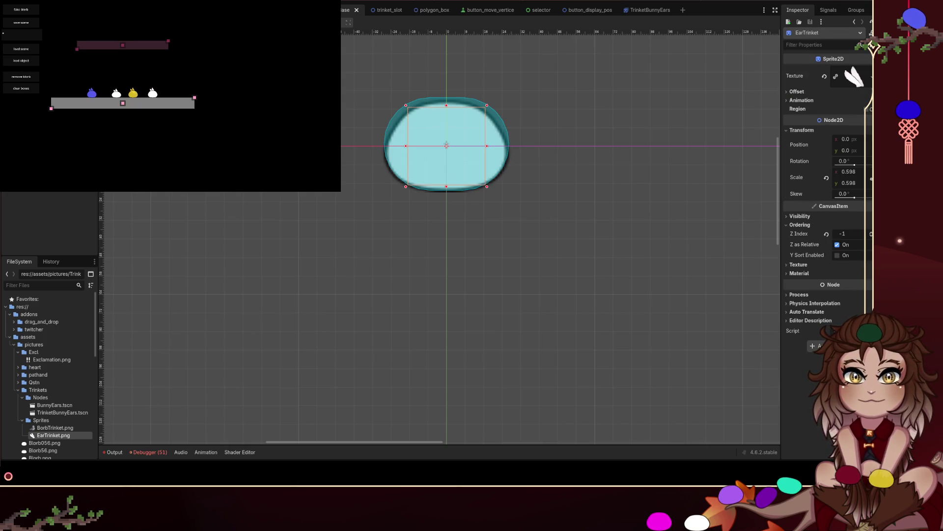
click(425, 232)
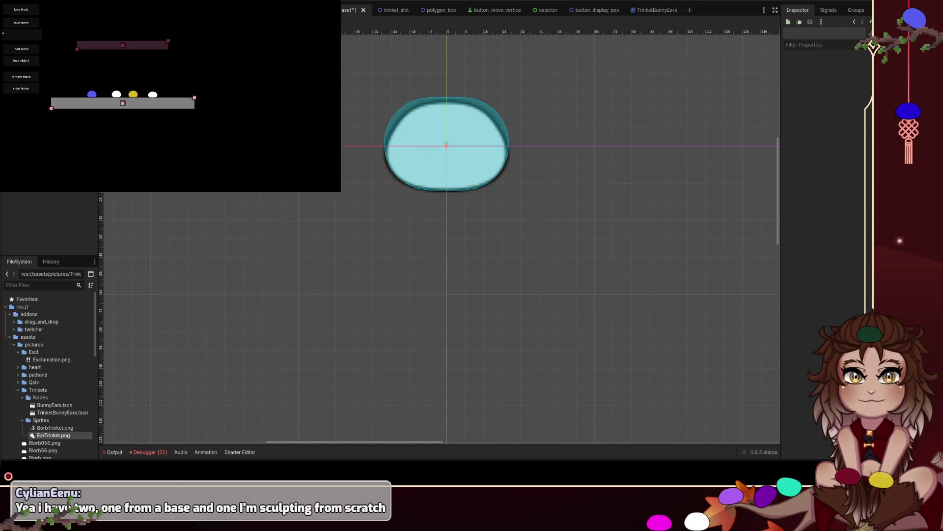
click(29, 43)
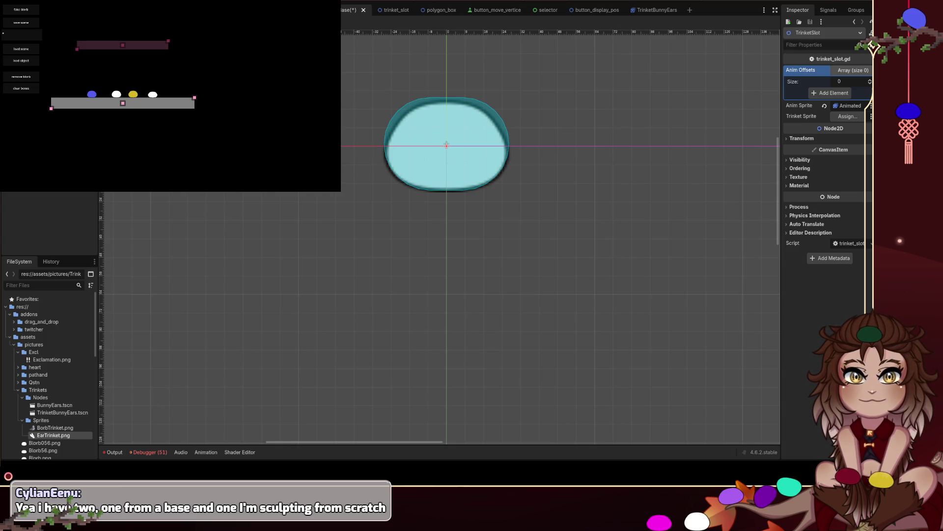
click(446, 146)
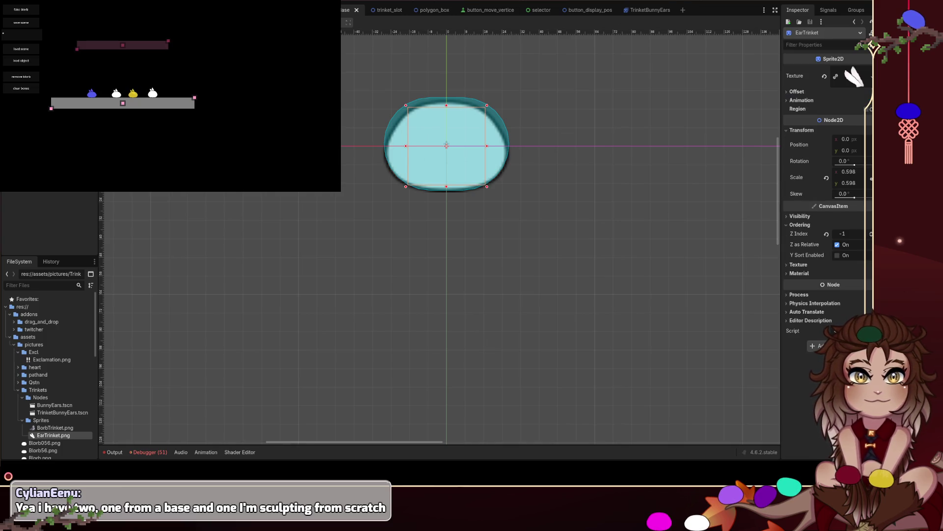
click(447, 146)
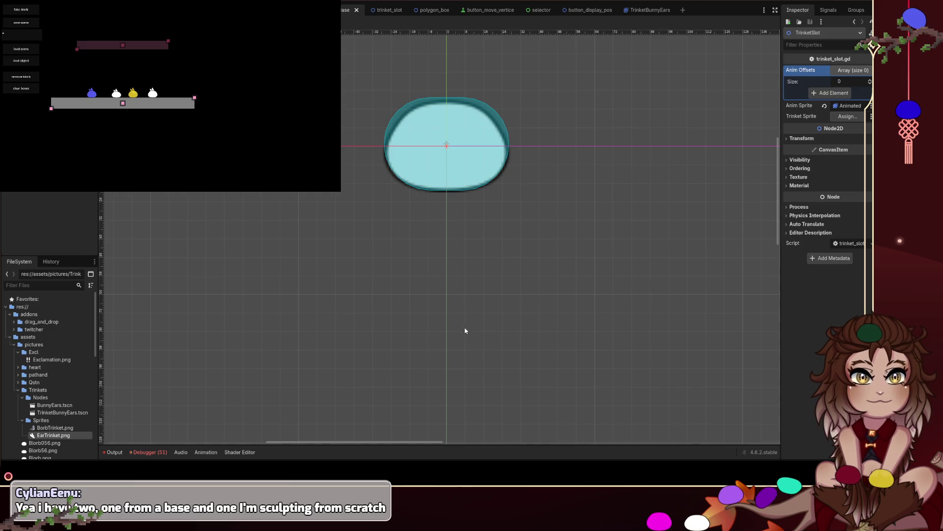
click(446, 145)
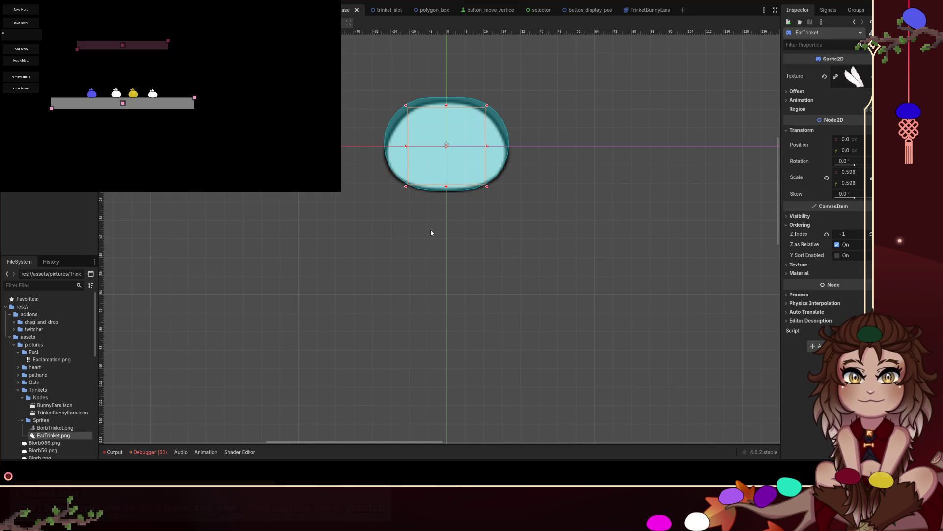
click(319, 202)
key(ctrl+F3)
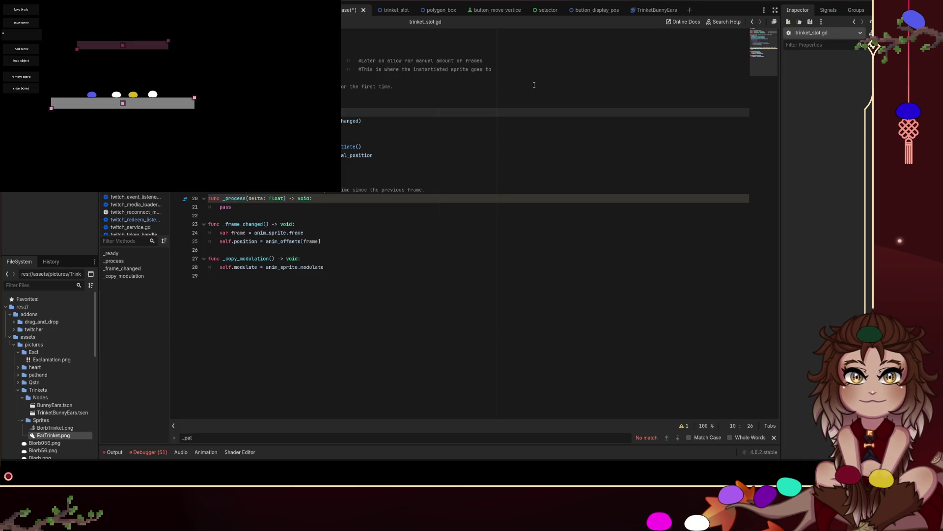
Write the func _grab_sprite() header on line 18 using autocomplete
click(444, 76)
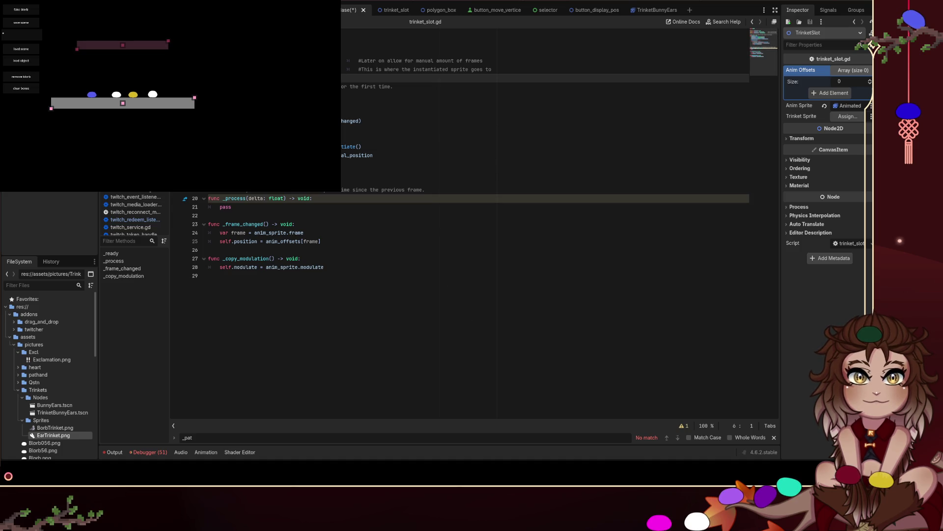
click(356, 74)
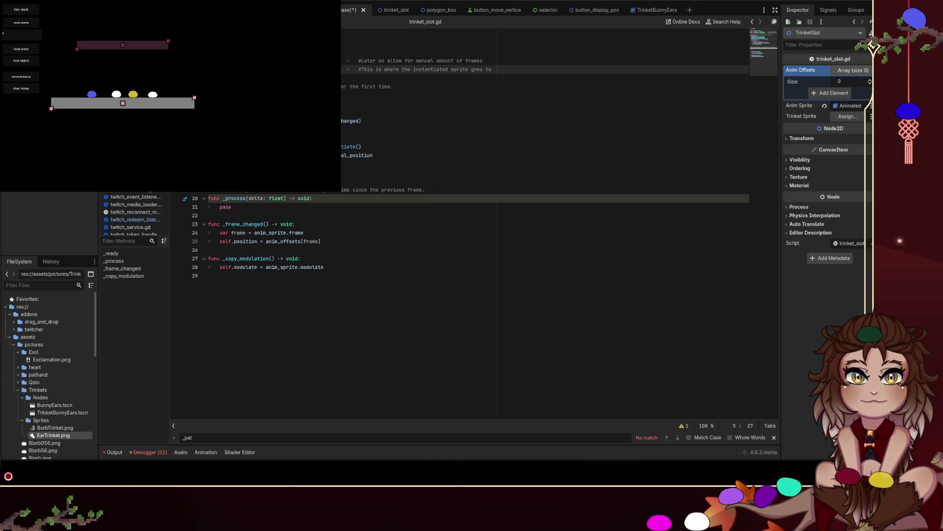
click(386, 134)
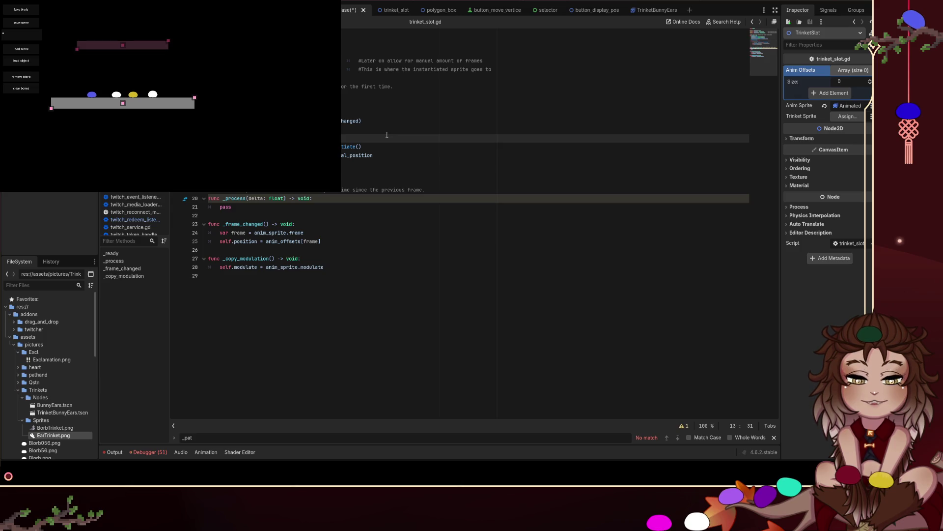
key(Down)
key(Down)
key(Down)
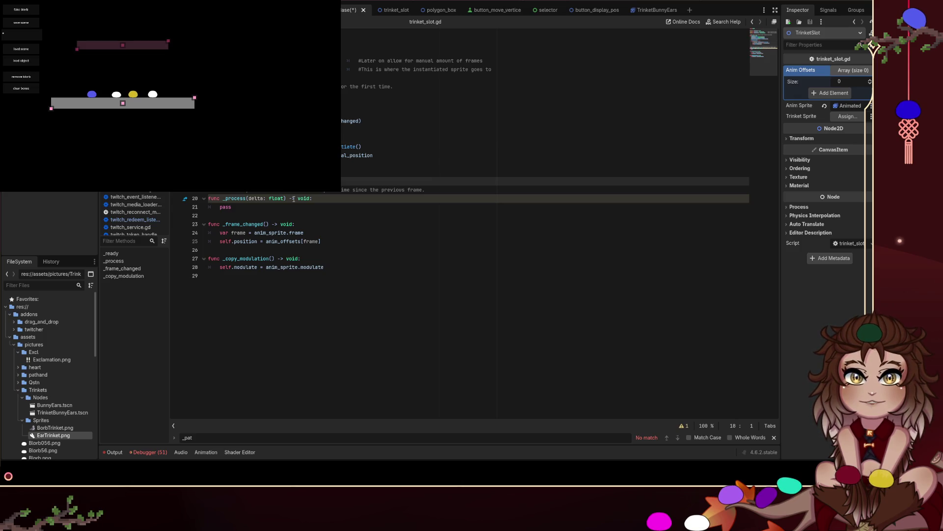
scroll(294, 199, up, 1)
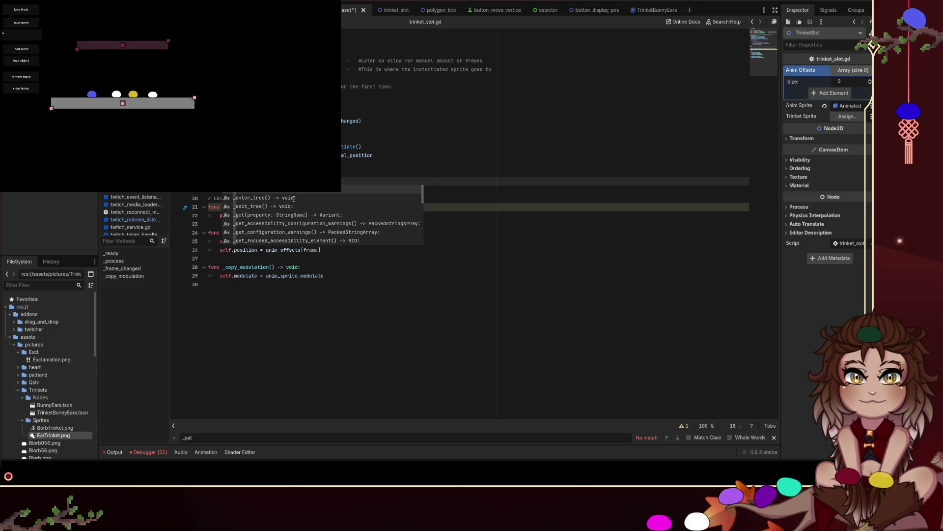
text(init)
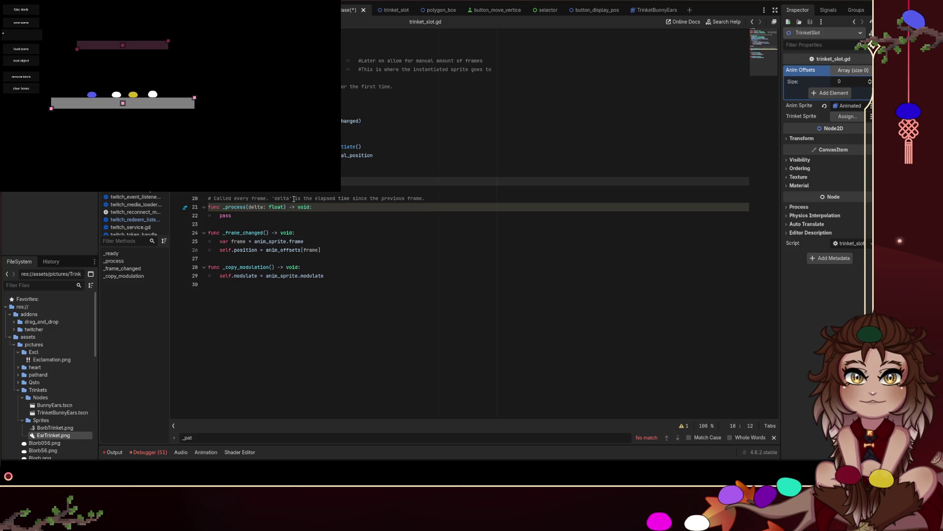
text(o)
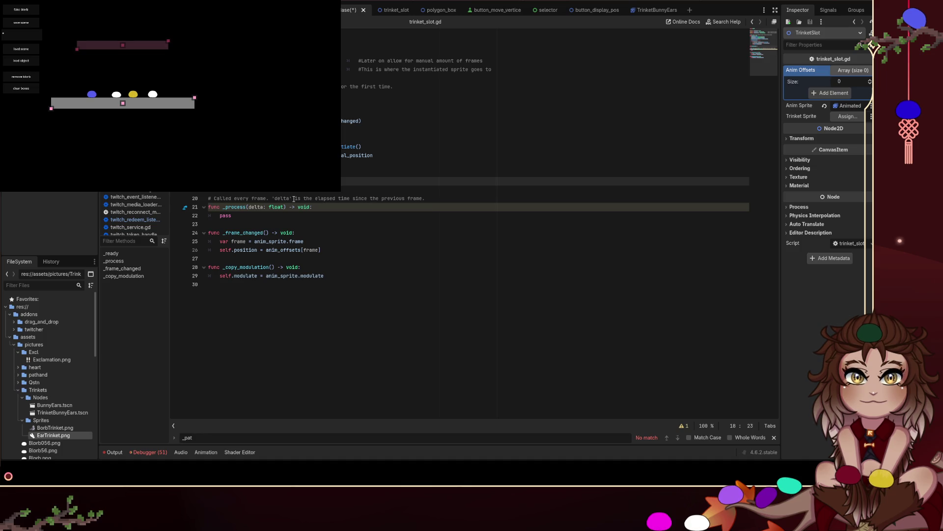
text(Anima)
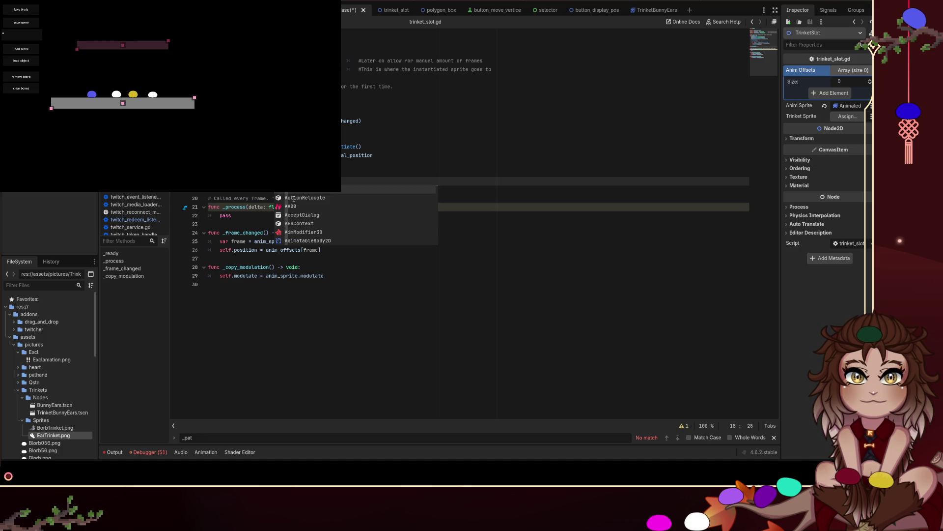
key(Down)
key(Down)
key(Down)
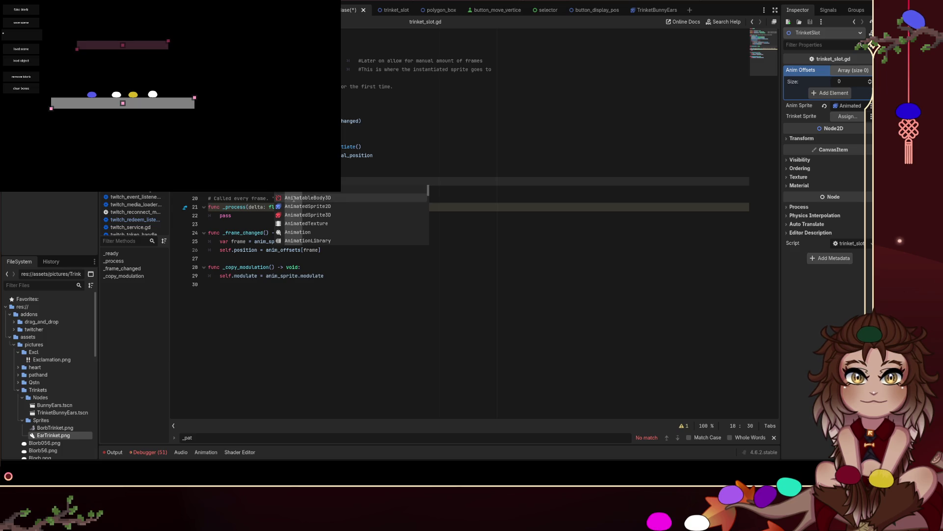
key(Return)
Change the line-5 sprite variable's type to AnimatedSprite2D
click(491, 69)
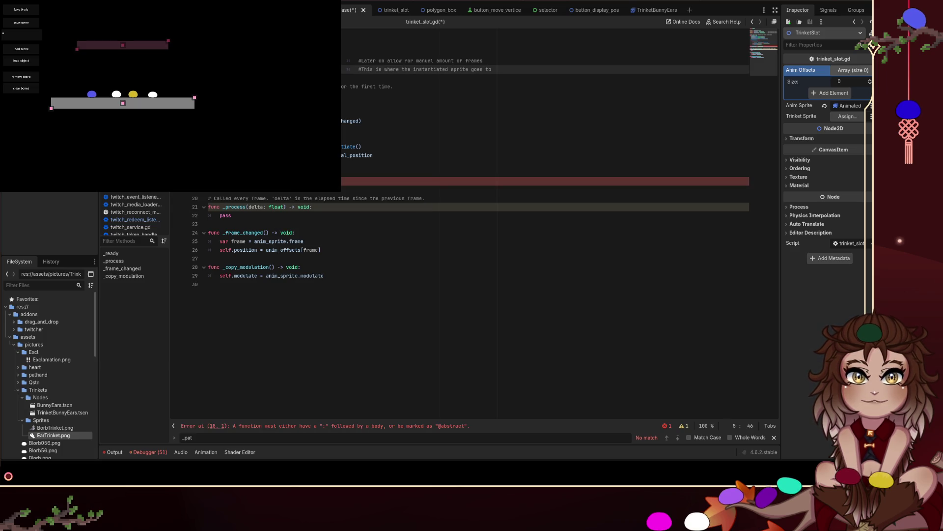
key(BackSpace)
key(BackSpace)
key(BackSpace)
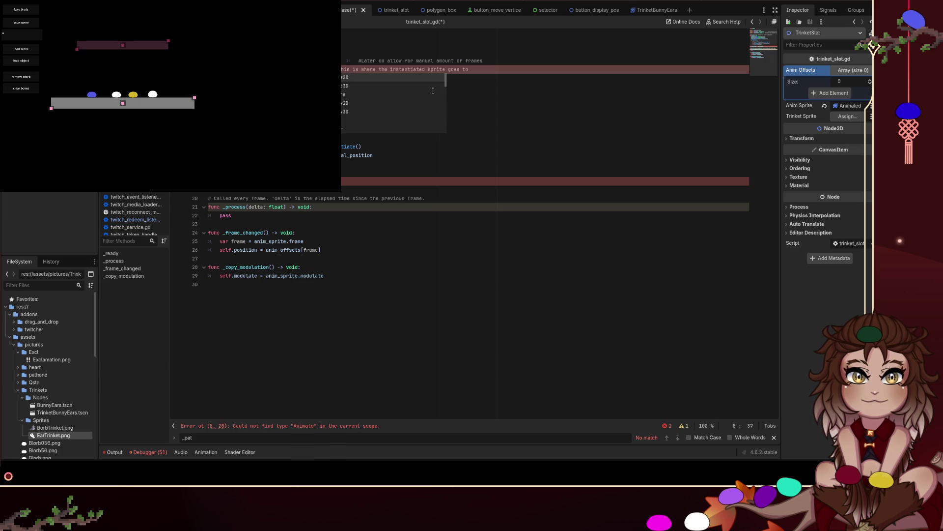
text(dSprite2D)
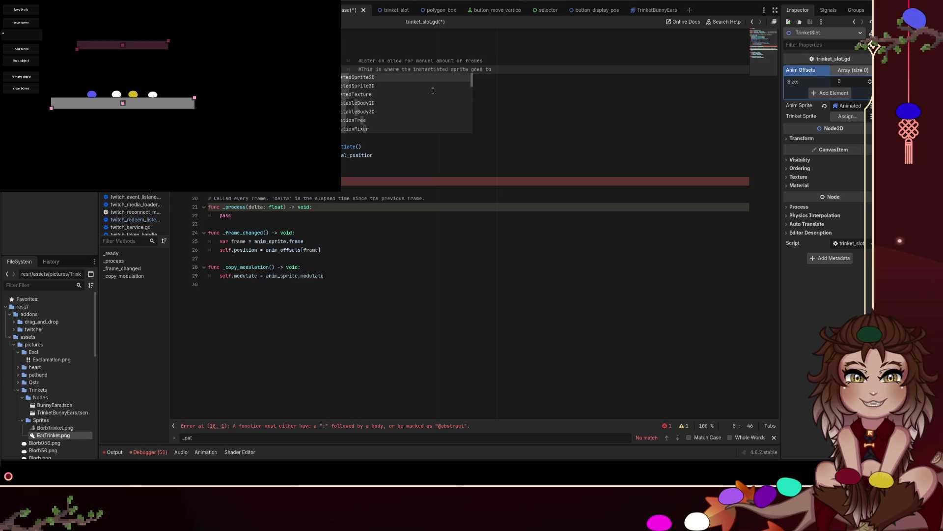
key(BackSpace)
key(BackSpace)
key(BackSpace)
text(imatedSprite2D)
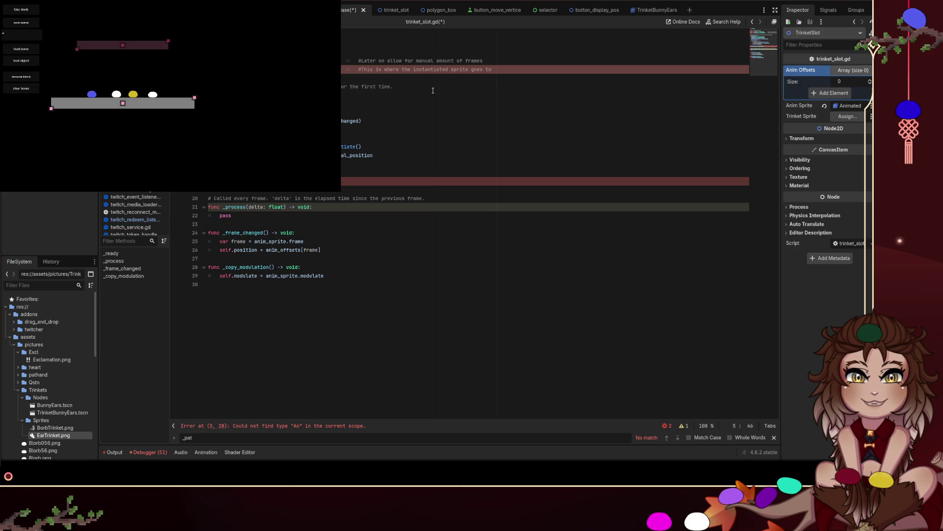
Add an indented body line under _grab_sprite and save the script
click(535, 114)
click(354, 181)
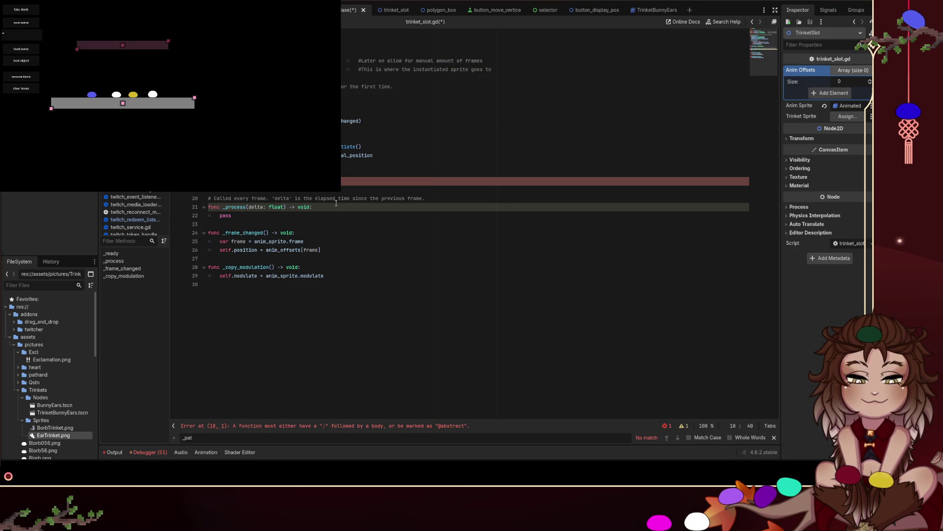
key(Return)
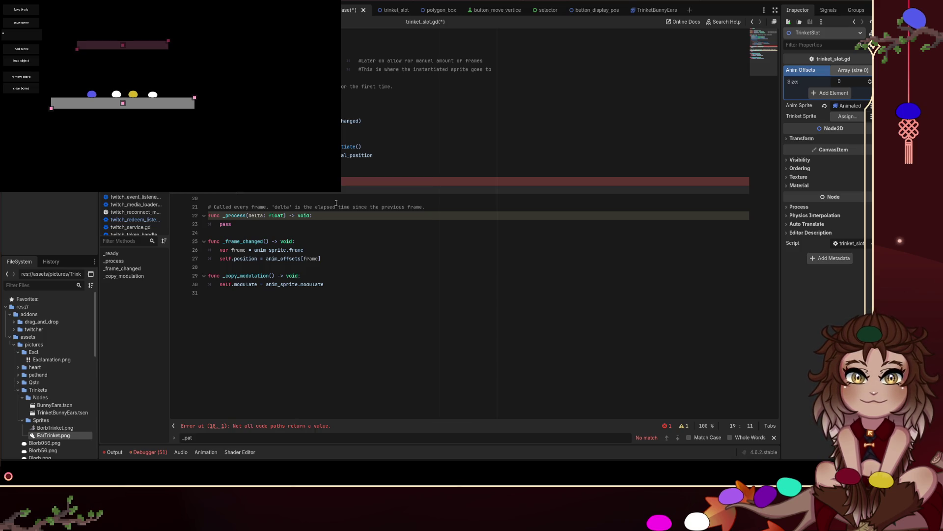
click(575, 164)
key(ctrl+s)
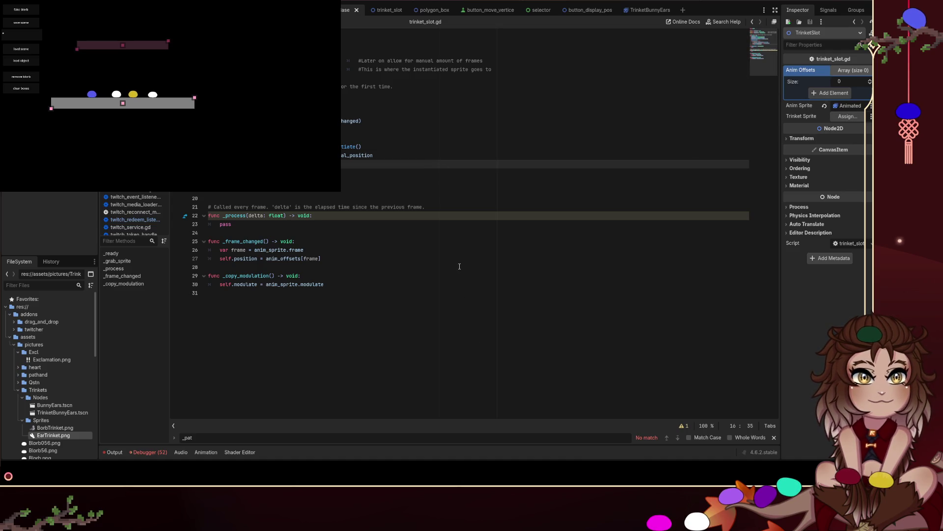
click(323, 190)
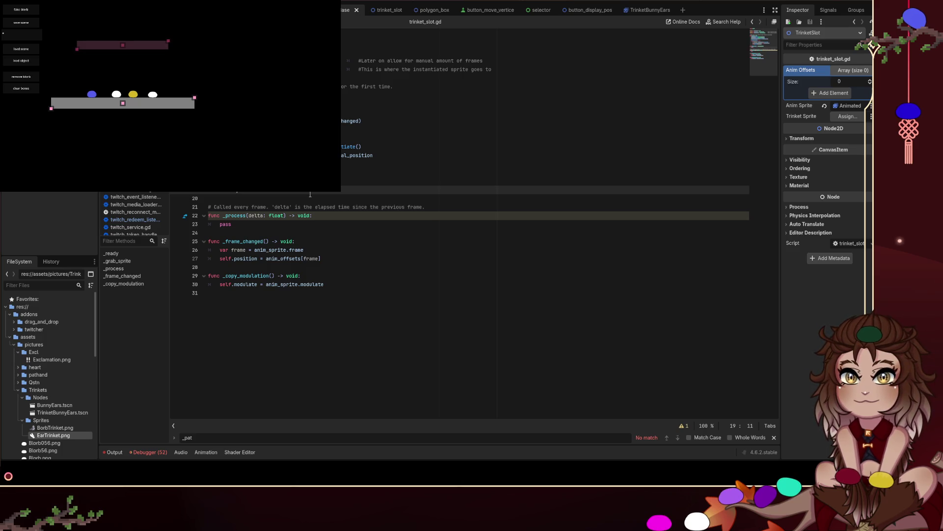
Complete _grab_sprite's return type, ending in Sprite2D, on the line 18 header
click(349, 181)
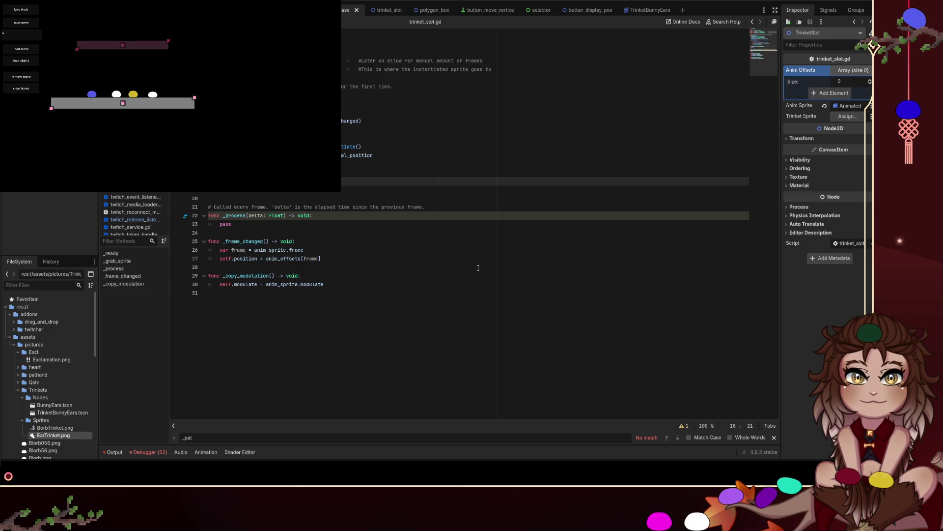
text(rite2D:)
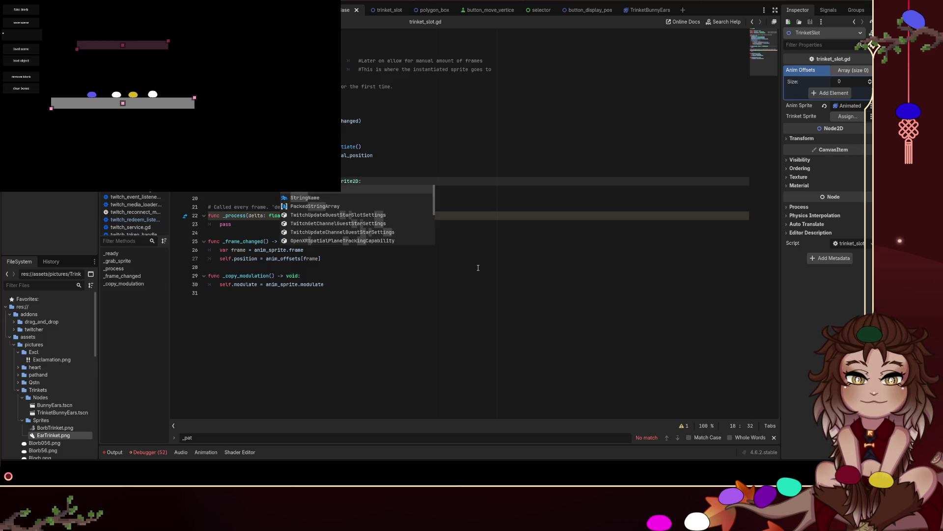
key(Escape)
key(Escape)
key(Down)
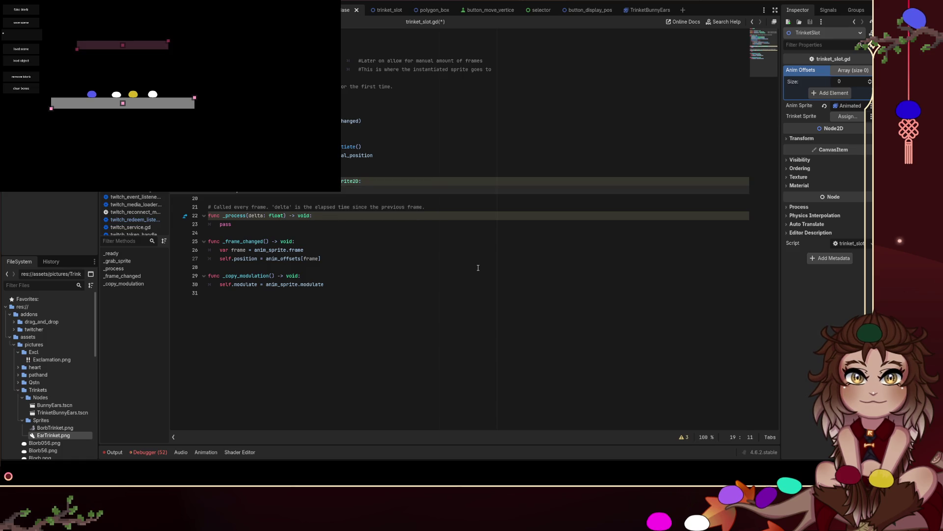
key(End)
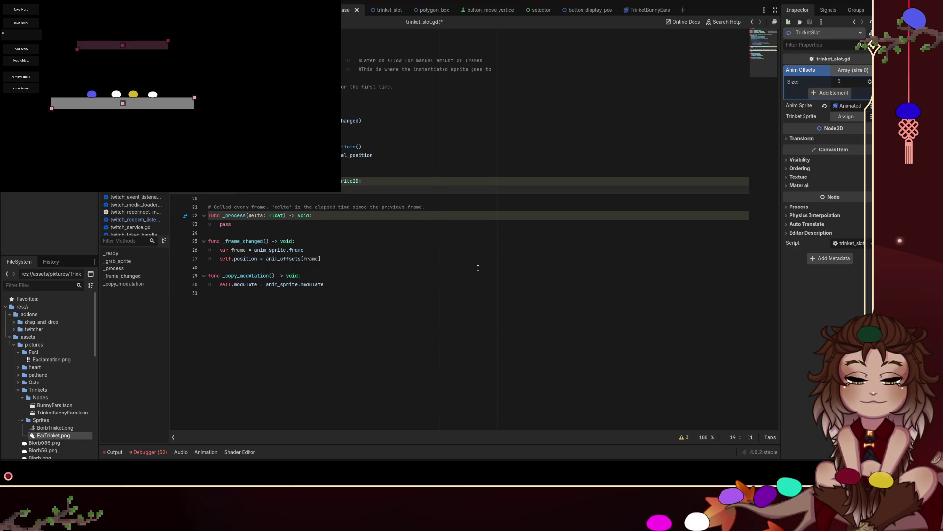
Declare spriteIs on line 19, add 'return spriteIs', and begin a 'spriteIs.load' line above it
text(e)
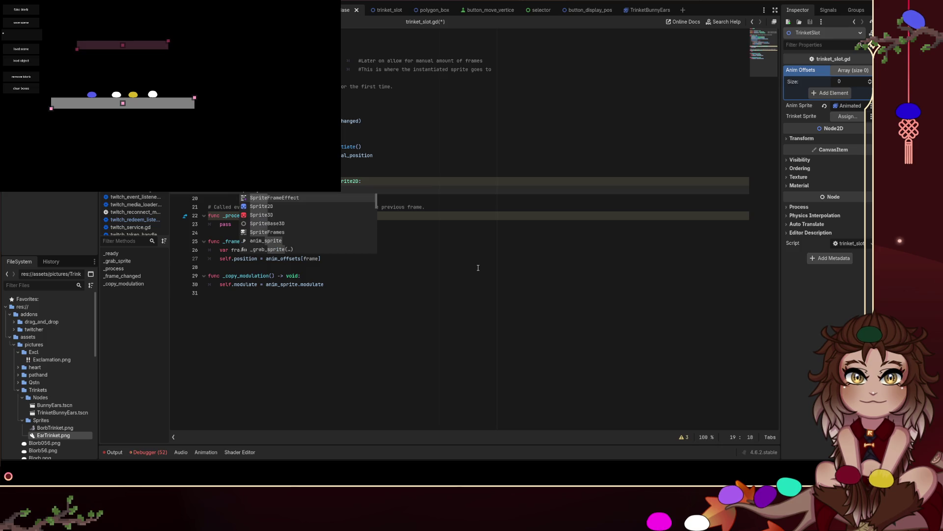
key(BackSpace)
key(BackSpace)
key(BackSpace)
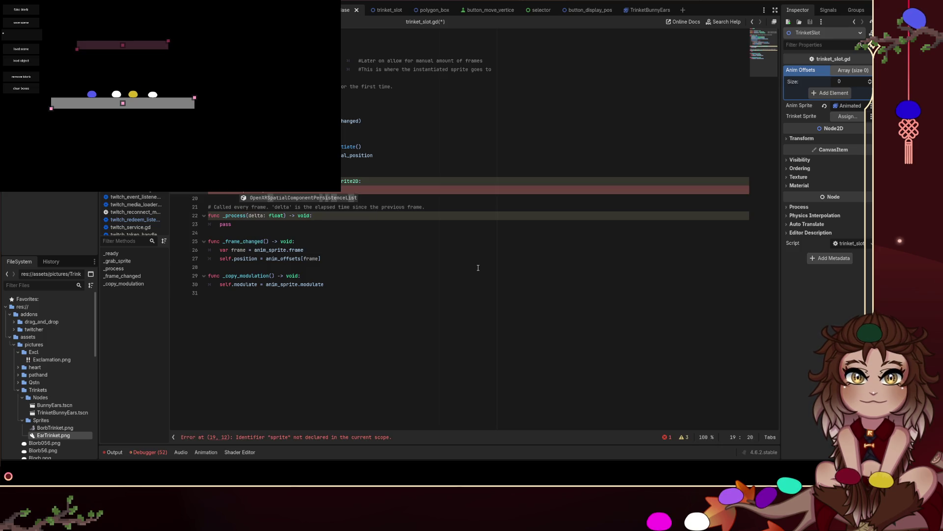
key(Escape)
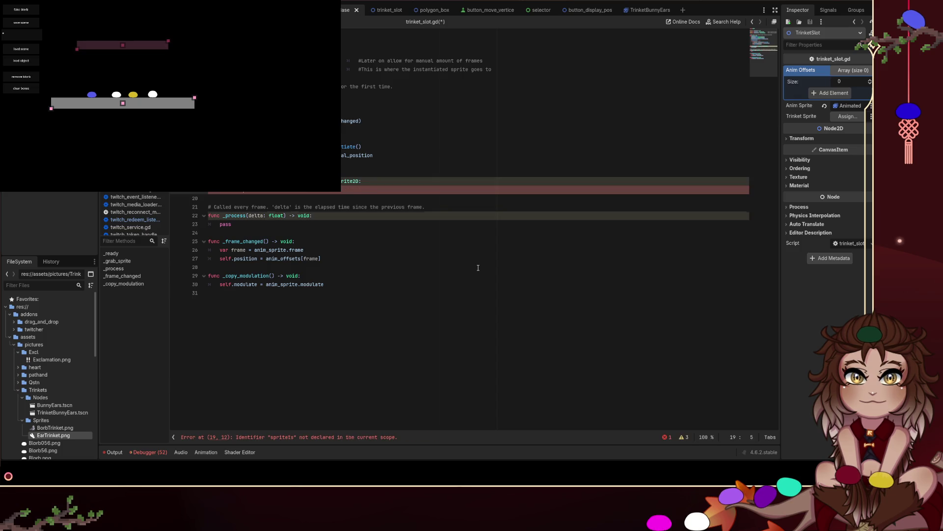
key(Return)
key(Up)
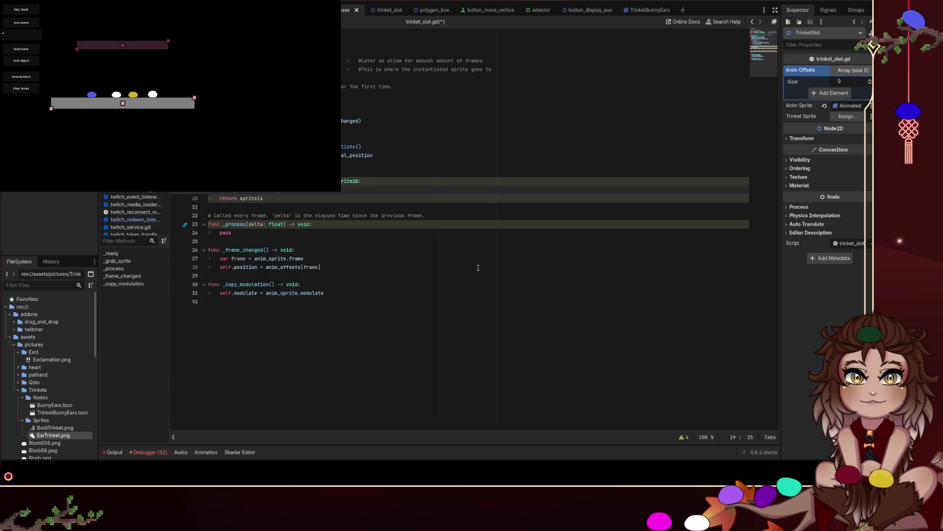
text(pos)
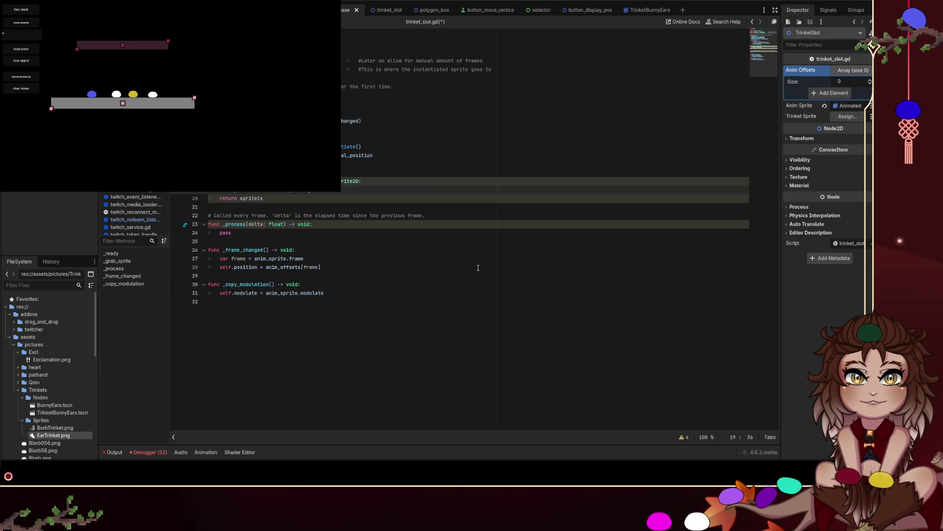
key(Return)
key(Return)
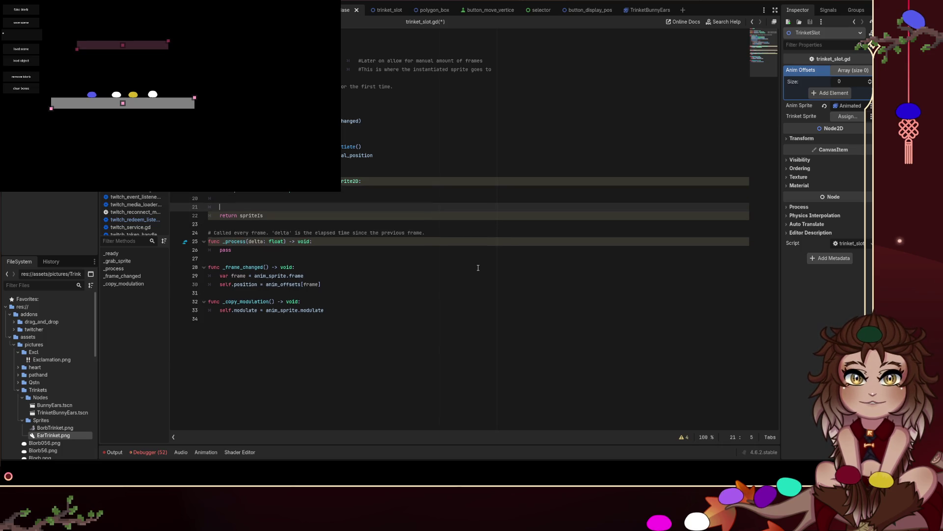
key(Return)
key(Up)
text(spriteIs.load)
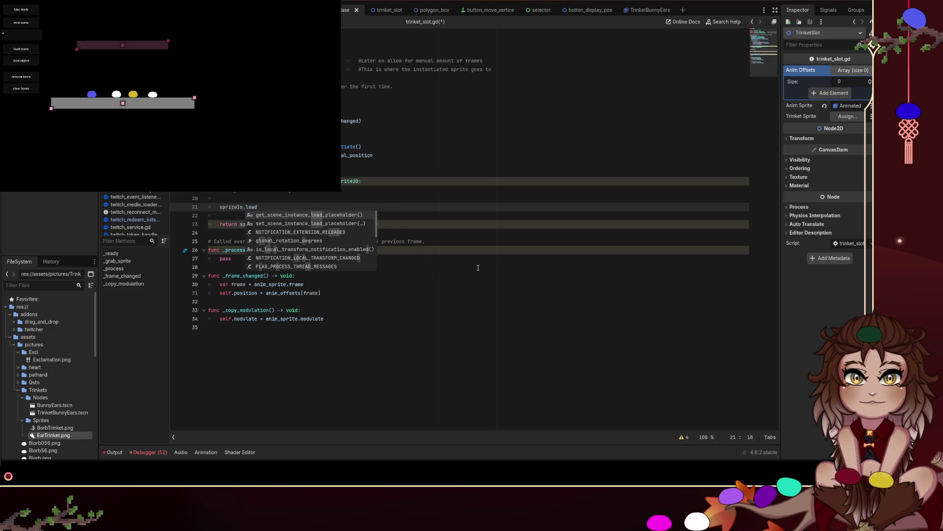
Rewrite line 21 as spriteIs = load("res://assets/ with a quoted path
key(BackSpace)
key(BackSpace)
key(BackSpace)
text(get)
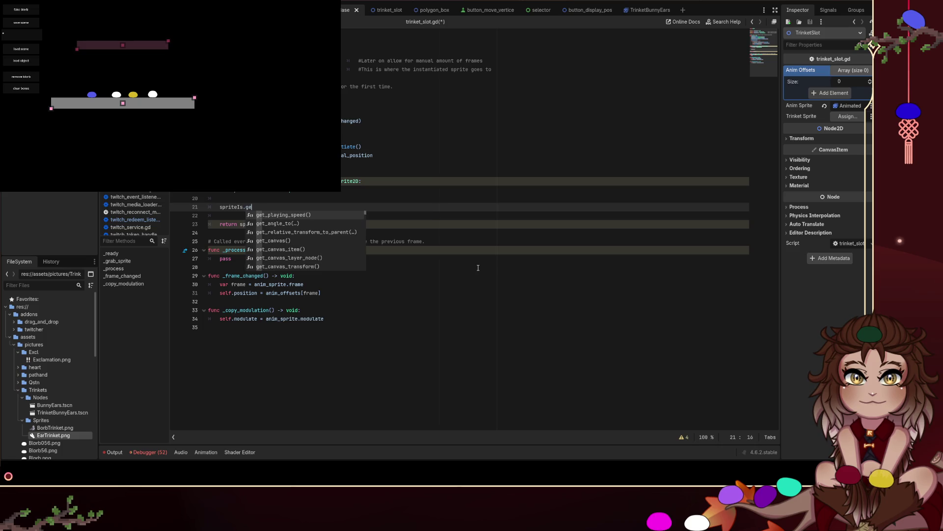
key(BackSpace)
key(BackSpace)
key(BackSpace)
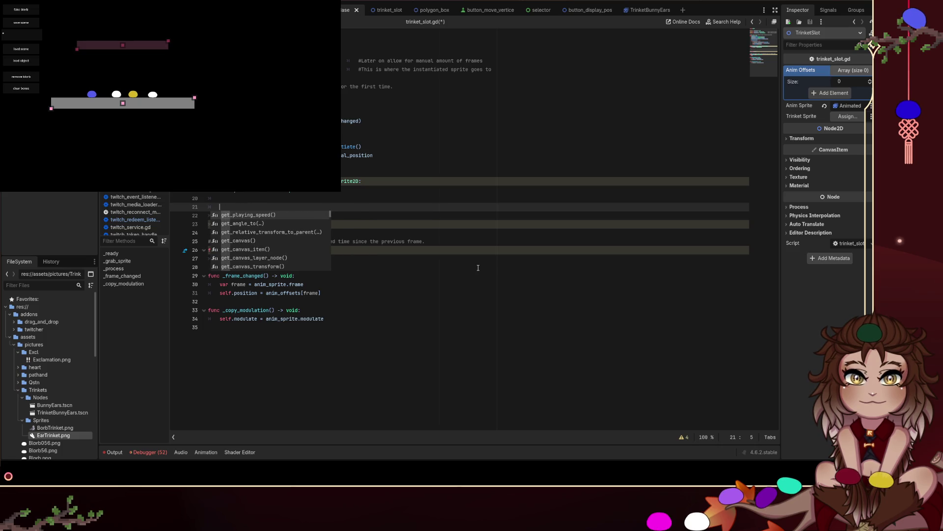
key(ctrl+s)
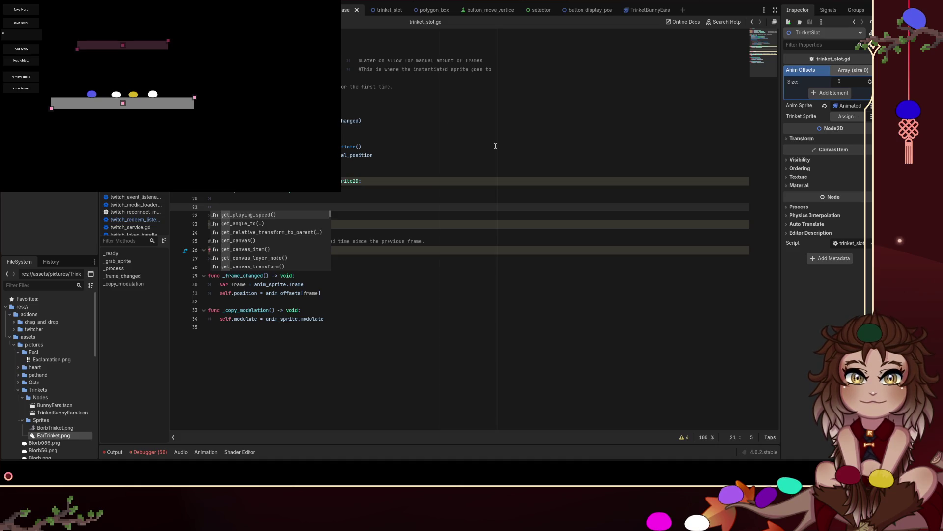
text(sprite)
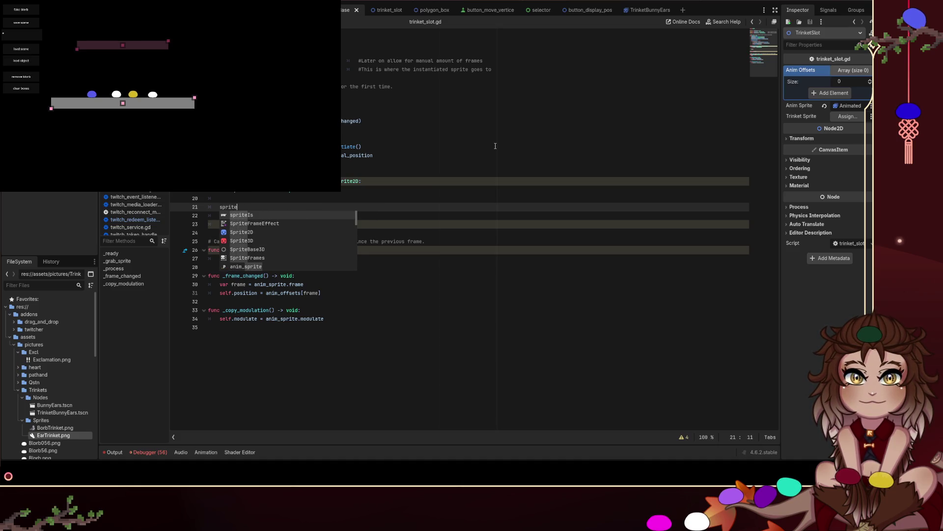
text(Is = load()
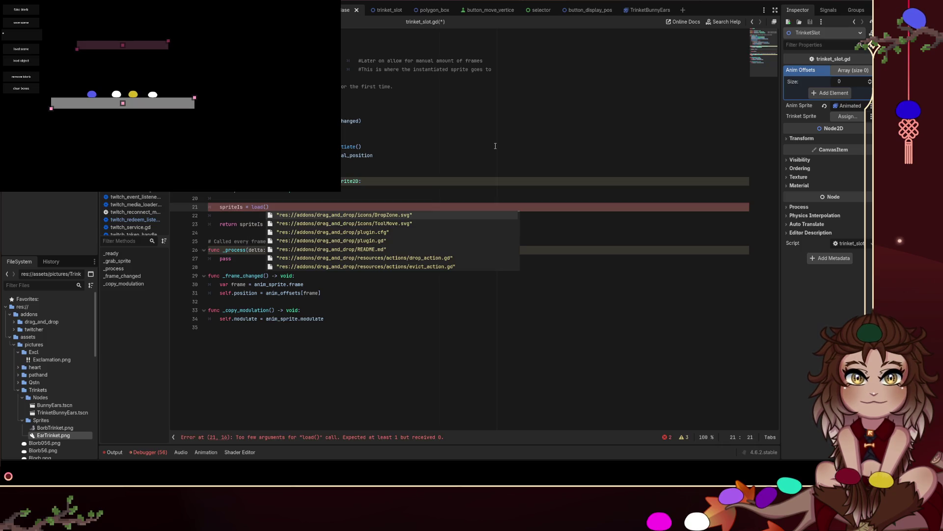
text(res:)
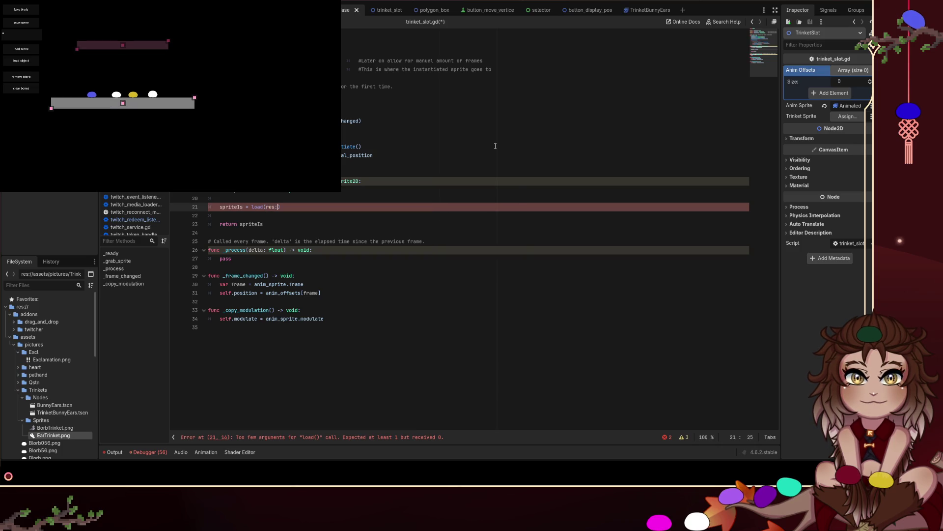
text(s://)
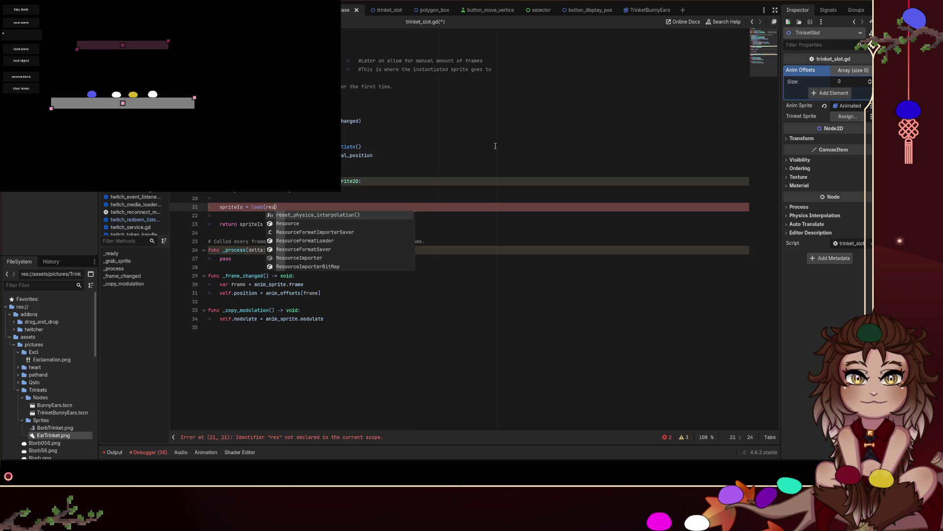
key(BackSpace)
key(BackSpace)
key(BackSpace)
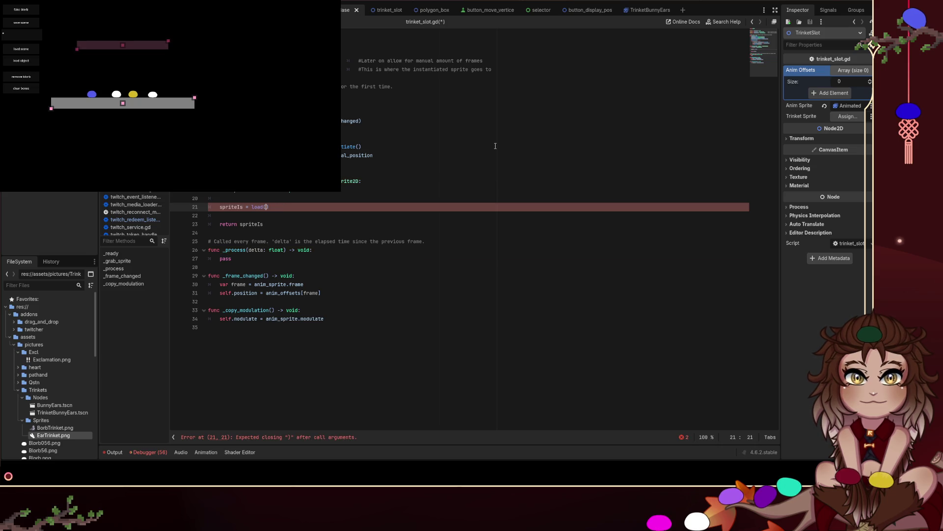
text("res://)
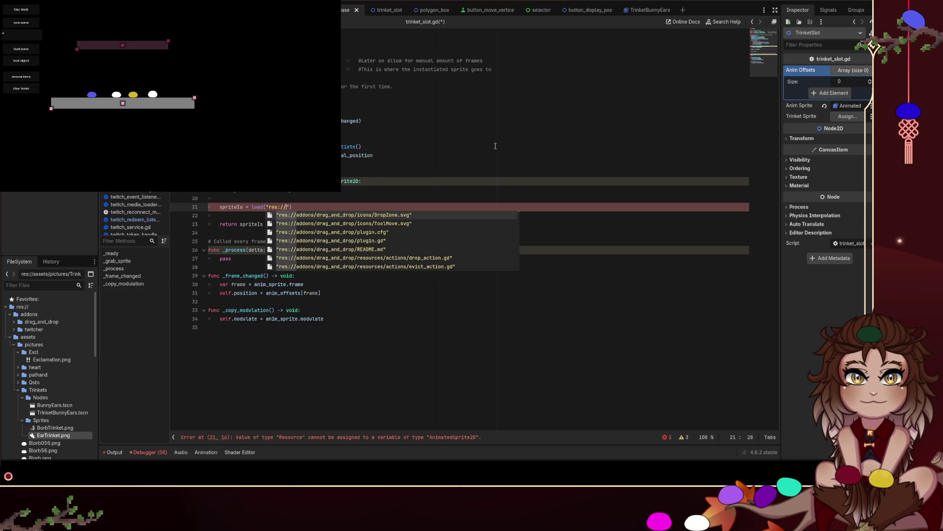
text(add)
key(BackSpace)
key(BackSpace)
key(BackSpace)
text(assets/)
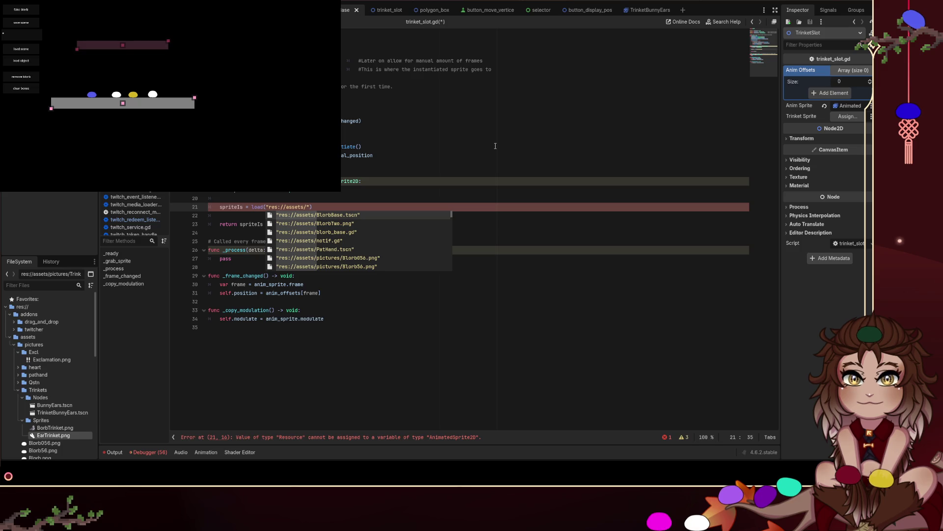
Browse the FileSystem assets folders to locate the trinkets Nodes folder
scroll(61, 339, down, 2)
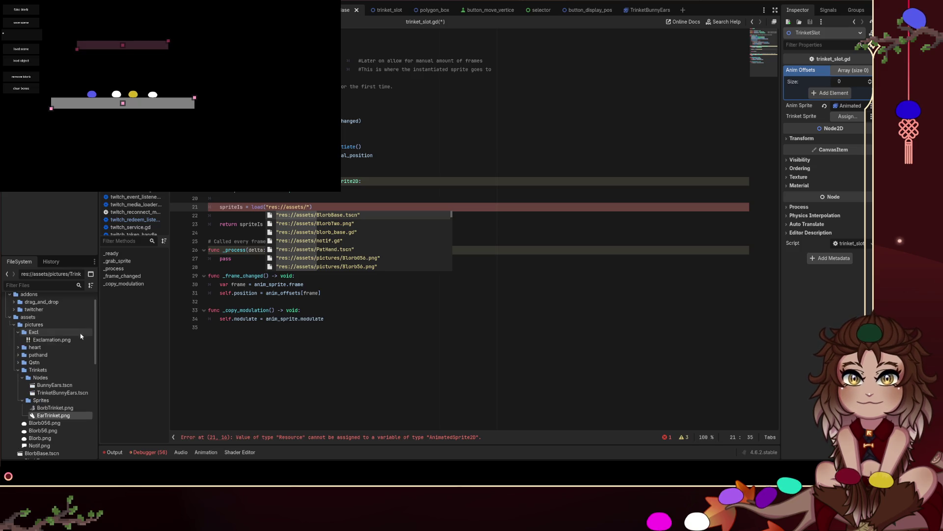
scroll(58, 344, down, 1)
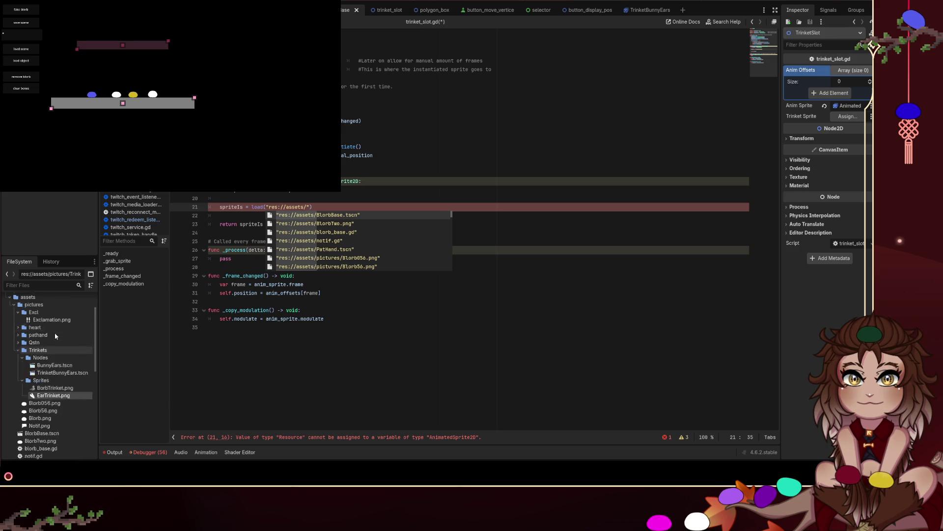
scroll(29, 334, up, 2)
click(17, 333)
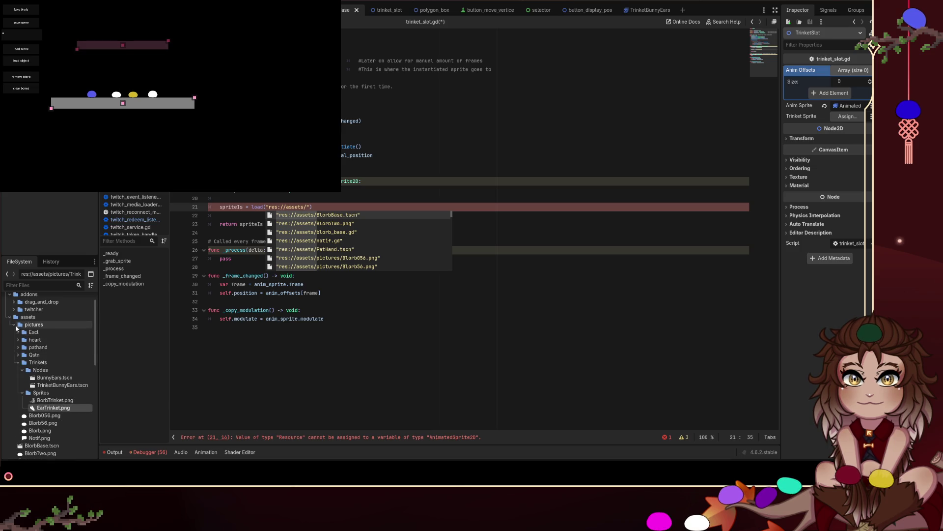
click(57, 318)
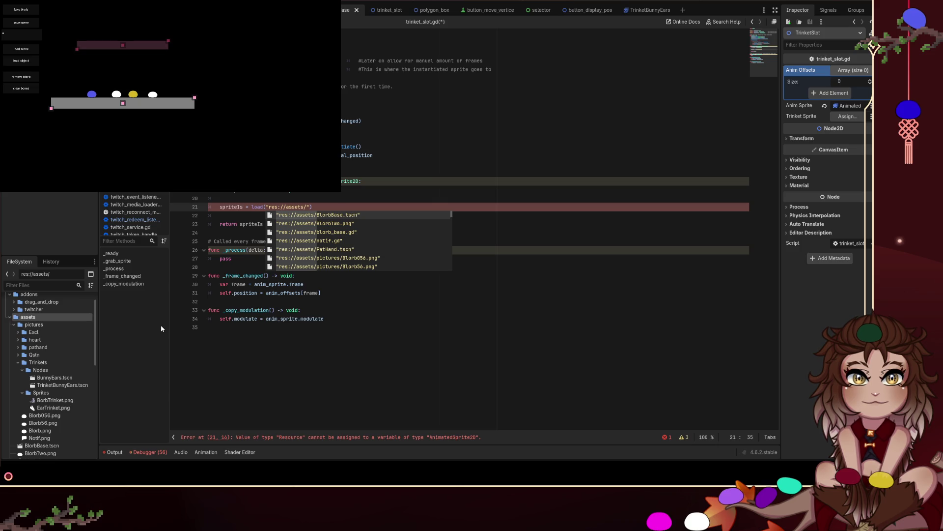
mouse_move(40, 369)
mouse_down()
mouse_move(91, 369)
mouse_move(55, 370)
mouse_move(55, 322)
mouse_move(45, 385)
mouse_move(69, 386)
mouse_up()
scroll(46, 363, down, 2)
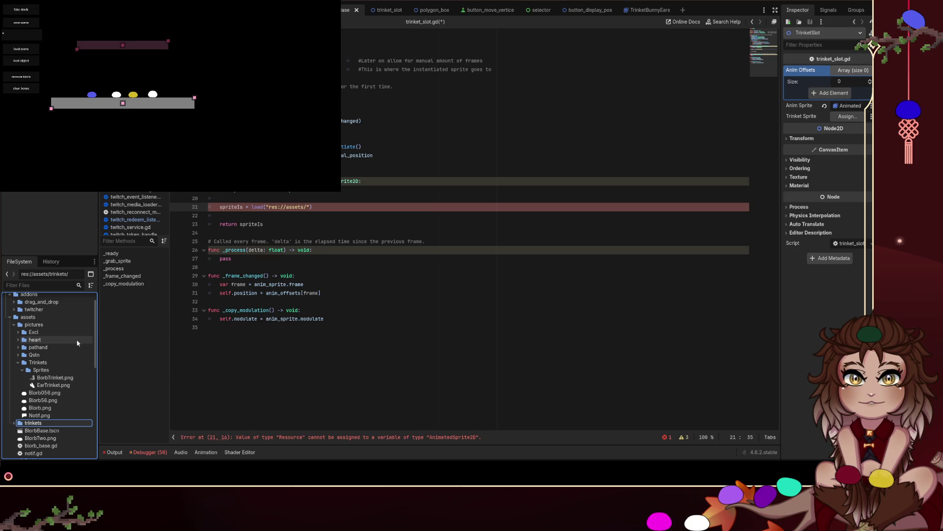
click(13, 324)
click(14, 327)
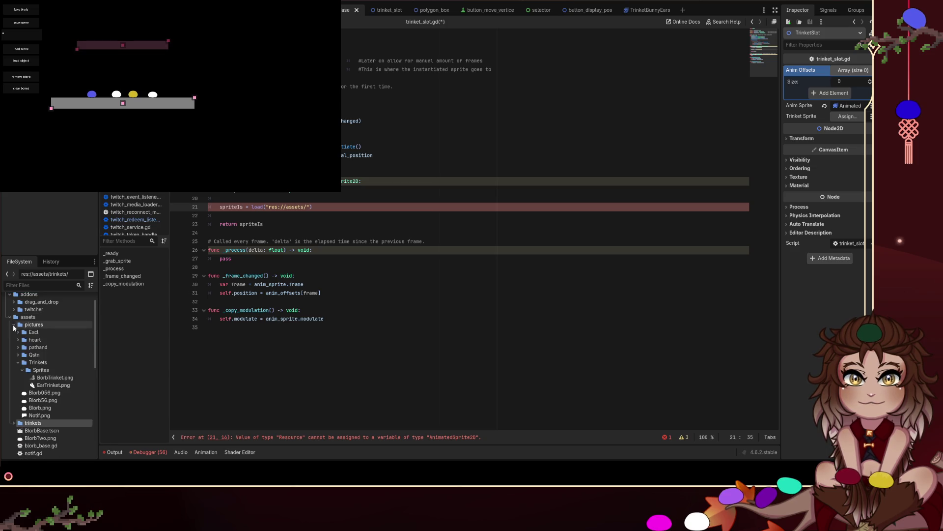
Complete the load path as "res://assets/trinkets/Nodes/"+name+".tscn"
key(BackSpace)
key(BackSpace)
key(BackSpace)
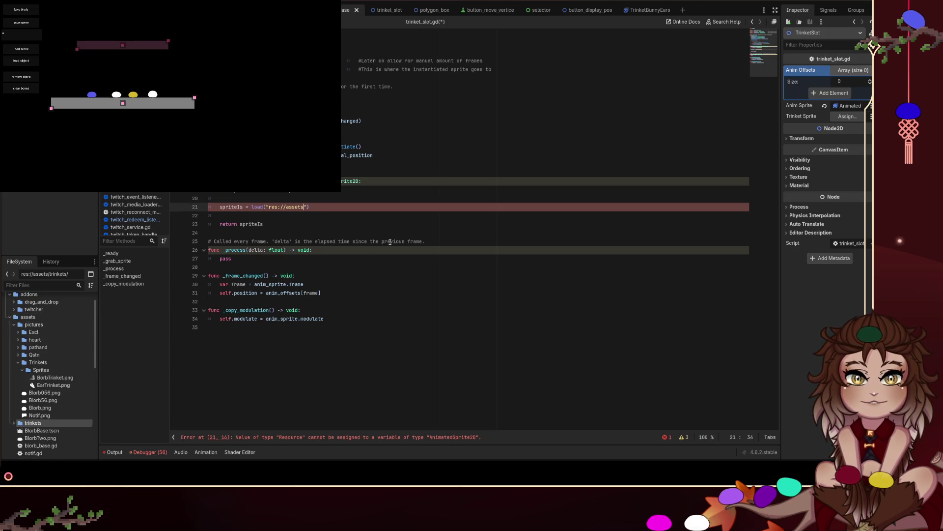
text(assets/tr)
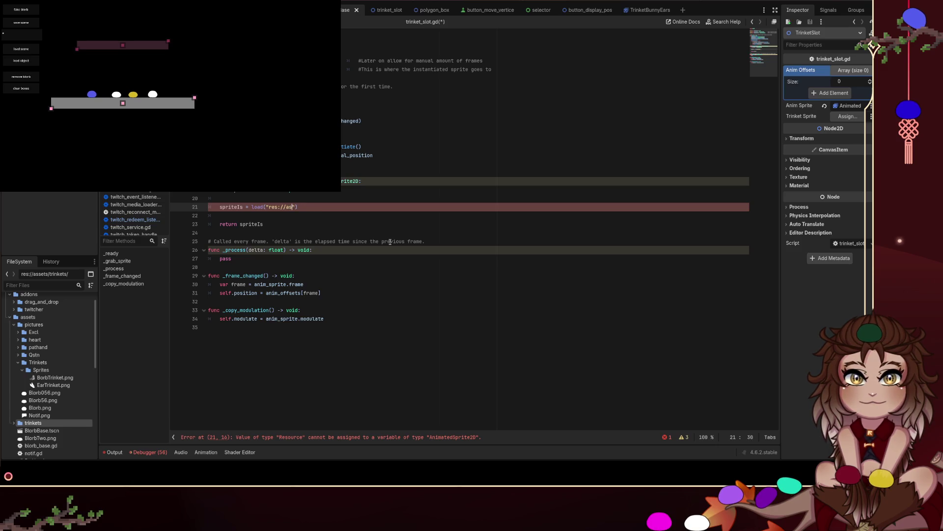
text(inkets)
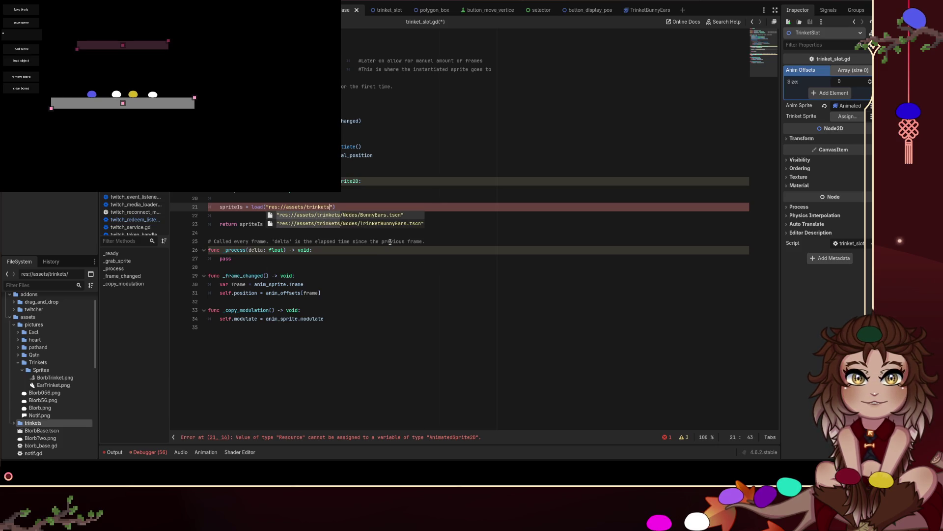
text(/Nodes)
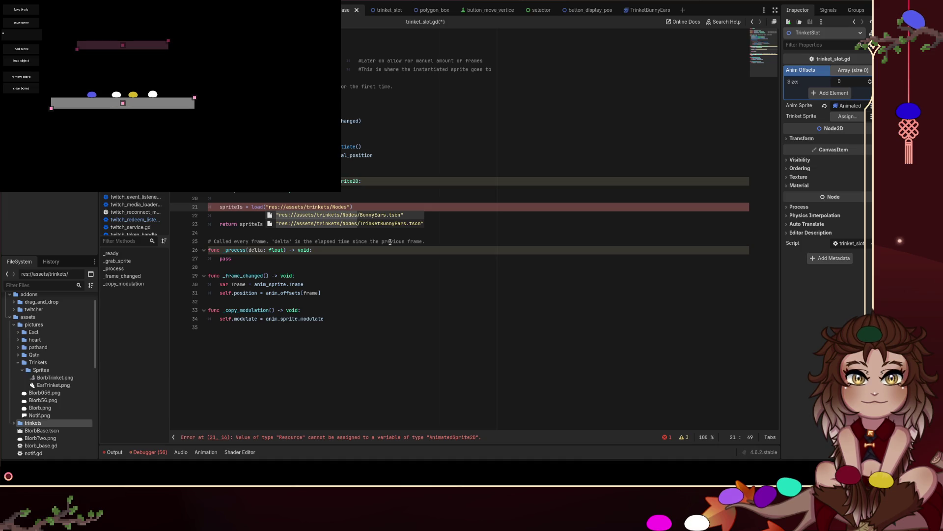
text(/)
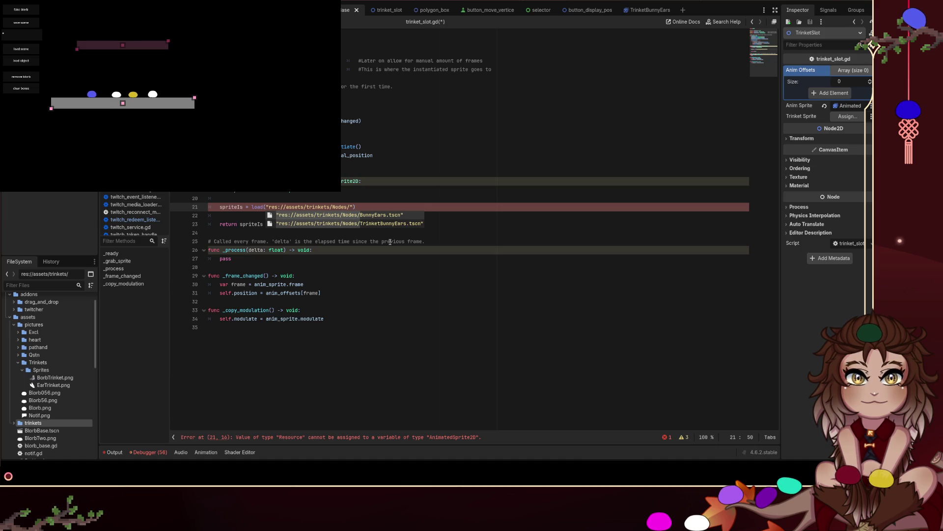
key(Right)
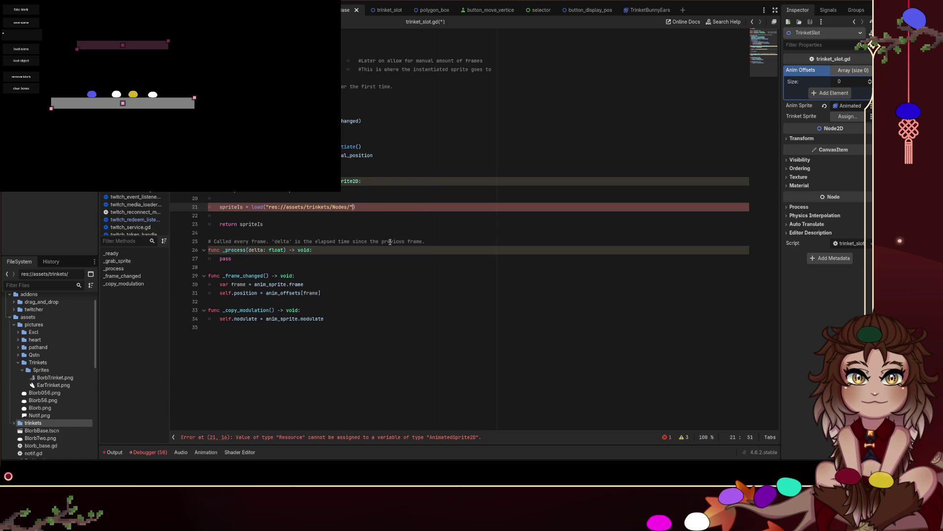
text(+name)
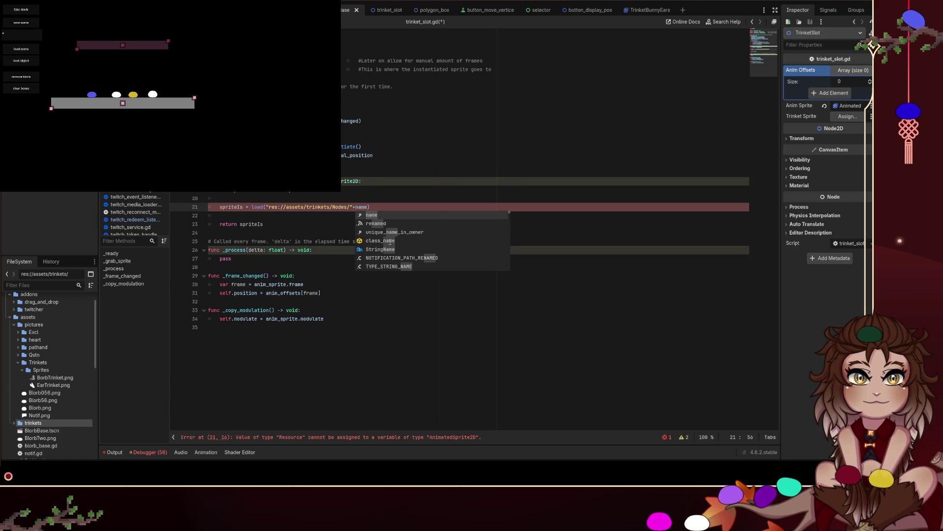
text(+/"t)
text(tscn)
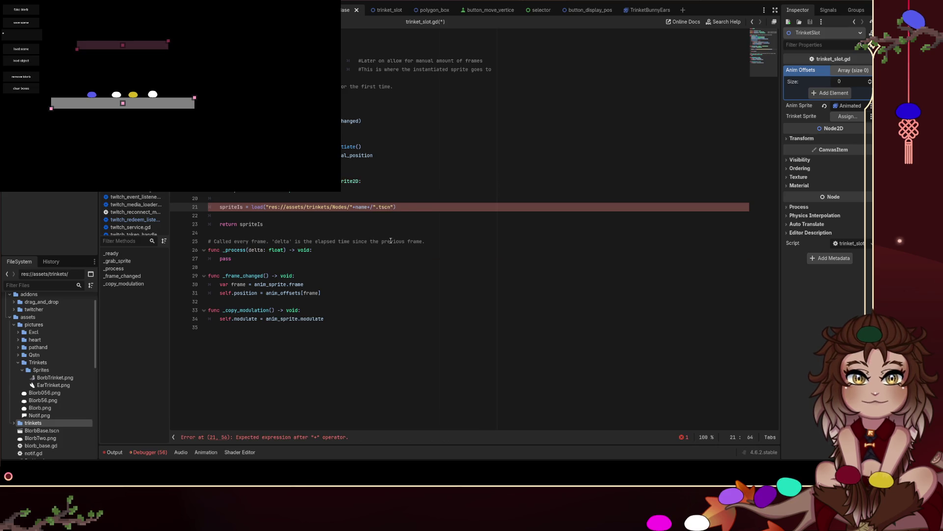
Declare 'var spritePath : String =' on line 20 and move the path expression into it
click(435, 197)
text(var )
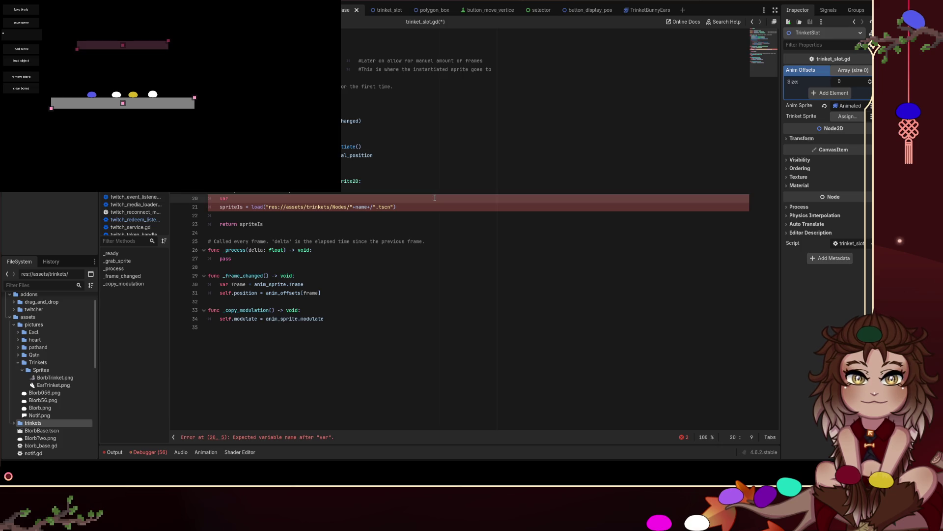
text(spritePath )
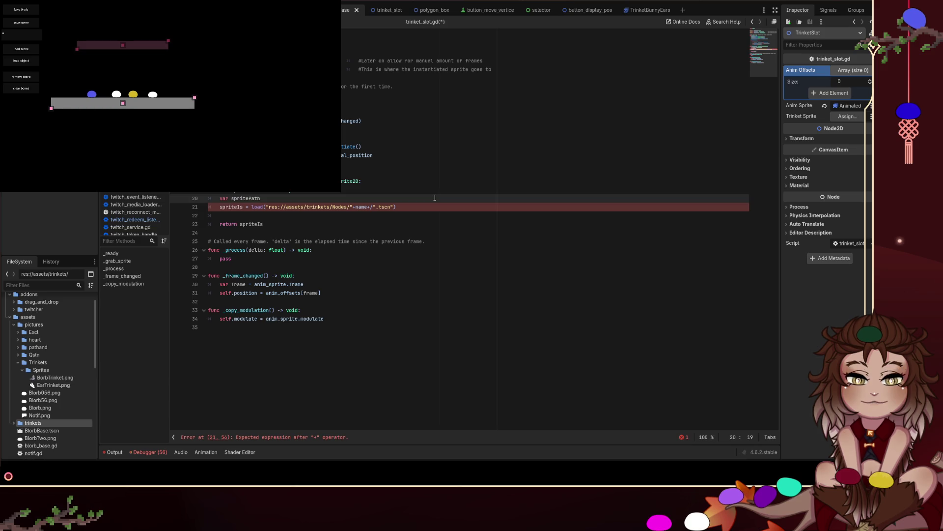
text(: String =)
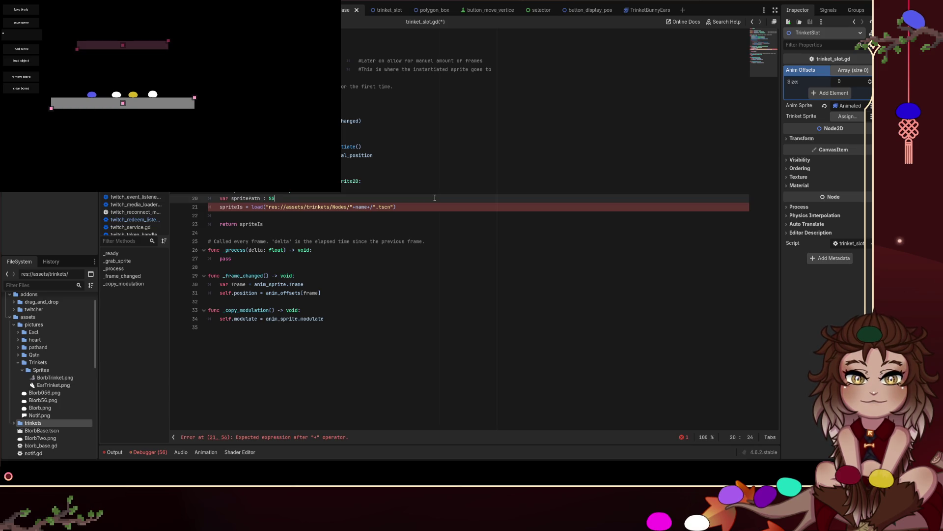
key(Escape)
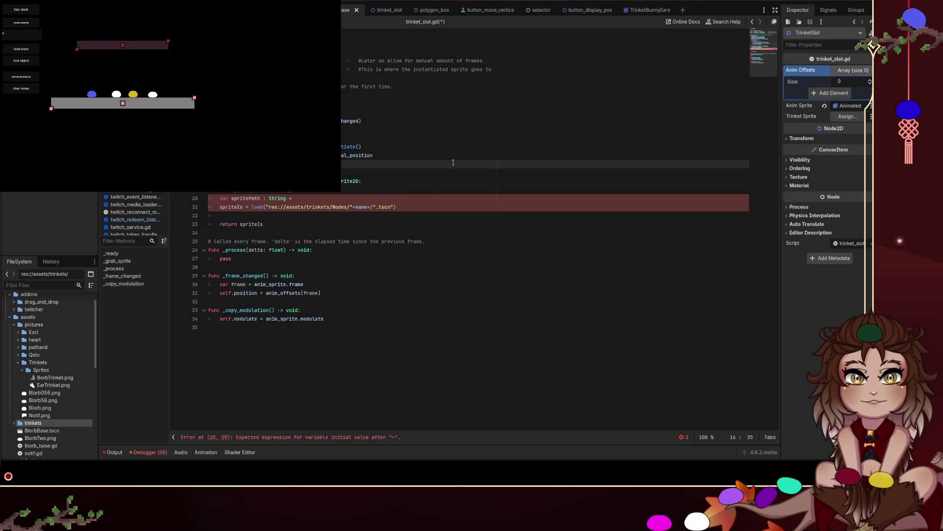
drag(395, 206, 266, 206)
key(ctrl+x)
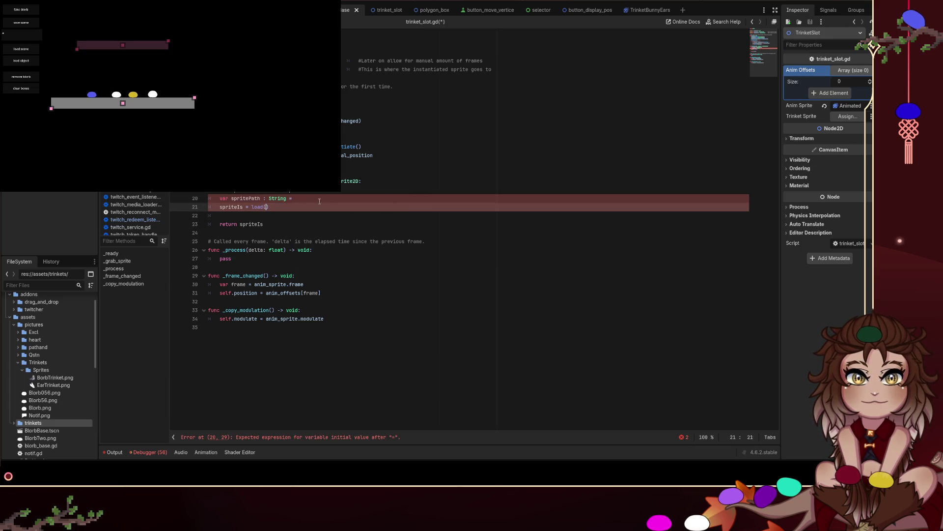
click(295, 198)
key(ctrl+v)
Pass spritePath to load() and delete the stray slash before .tscn
double_click(245, 198)
key(ctrl+c)
click(267, 207)
key(ctrl+v)
click(402, 198)
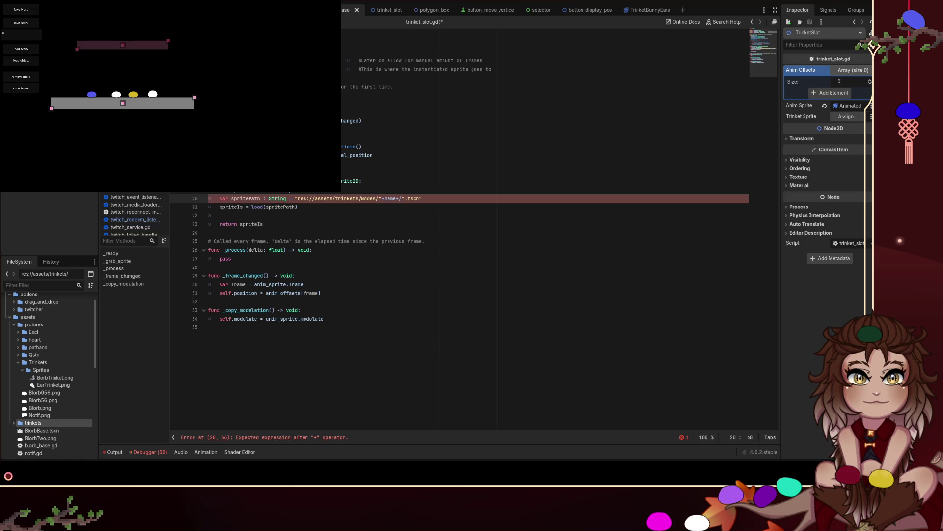
key(BackSpace)
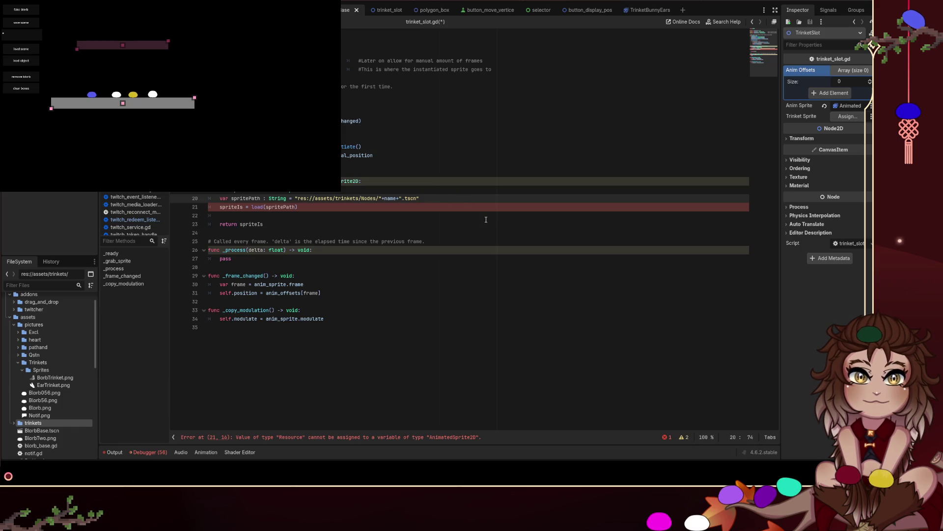
key(Down)
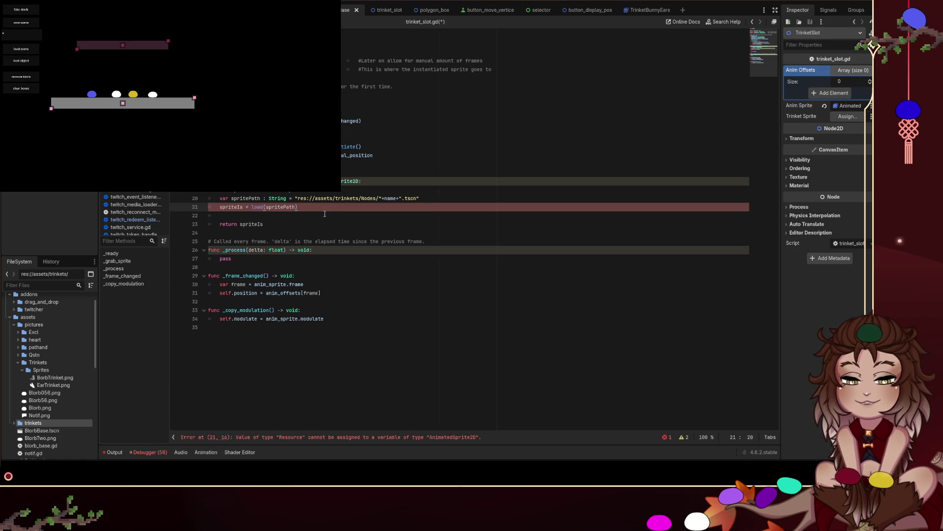
Expand trinkets > Nodes to find BunnyEars.tscn, then save trinket_slot.gd
scroll(10, 388, down, 2)
click(13, 383)
click(19, 390)
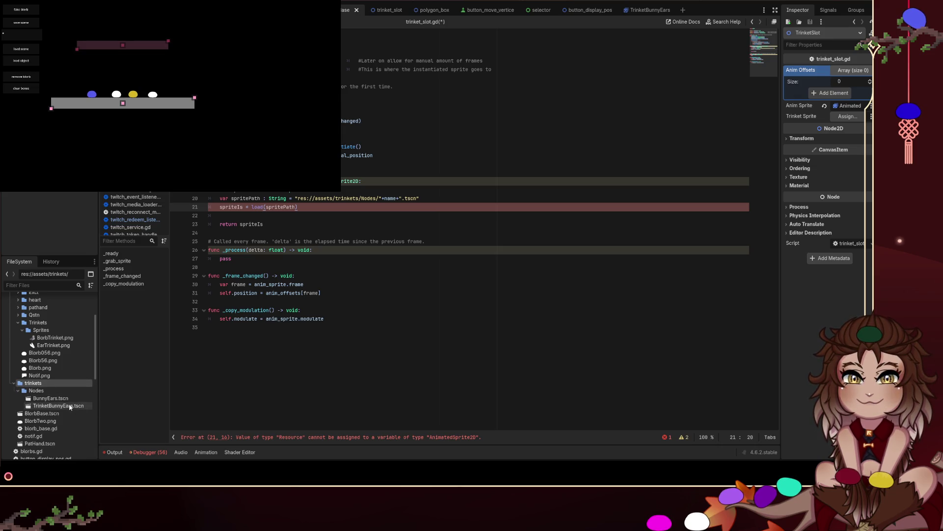
click(70, 400)
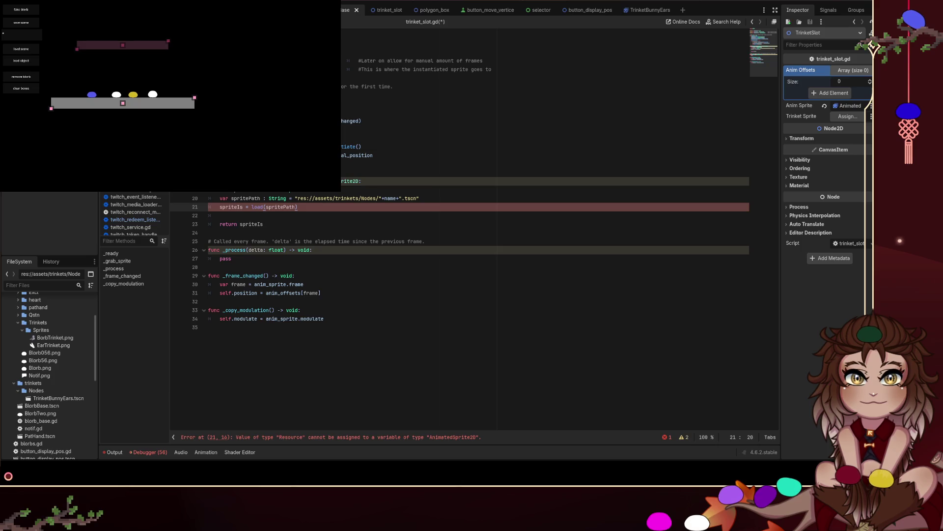
click(298, 192)
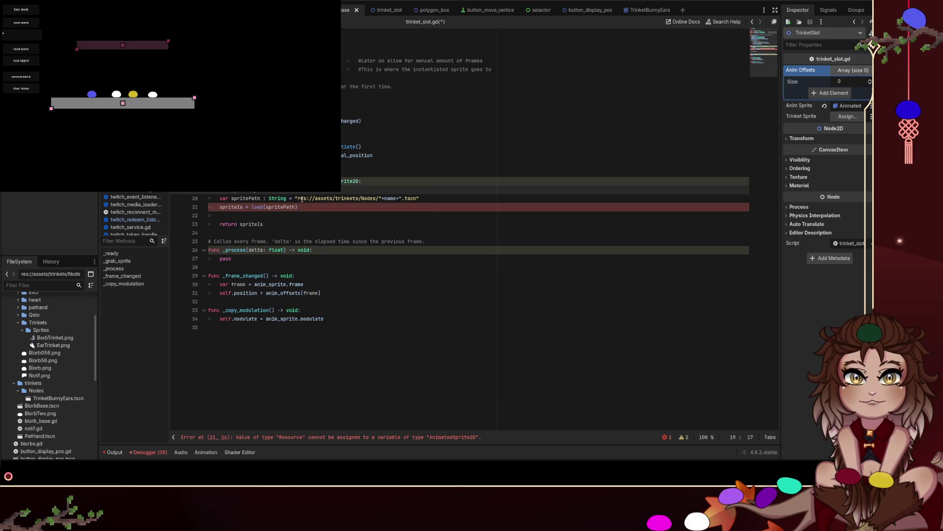
key(ctrl+s)
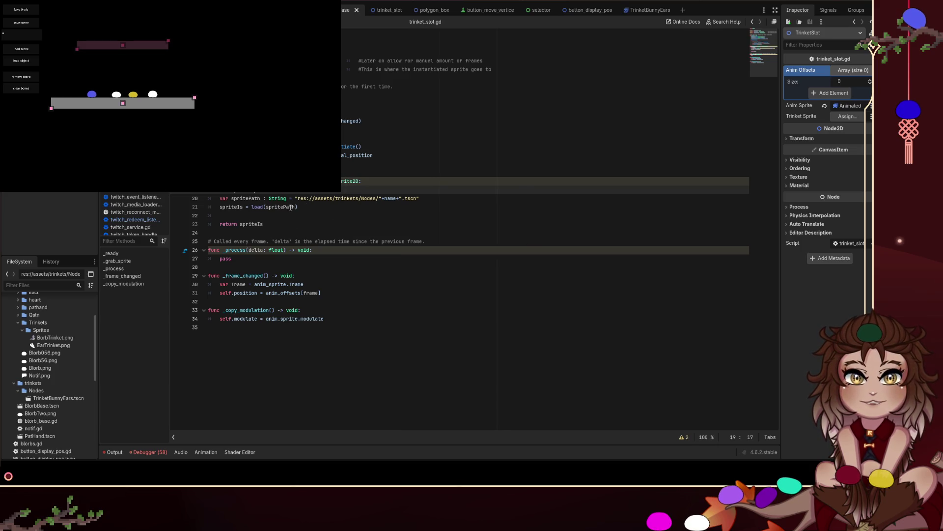
Change the line-5 sprite variable's type hint to Resource
click(492, 69)
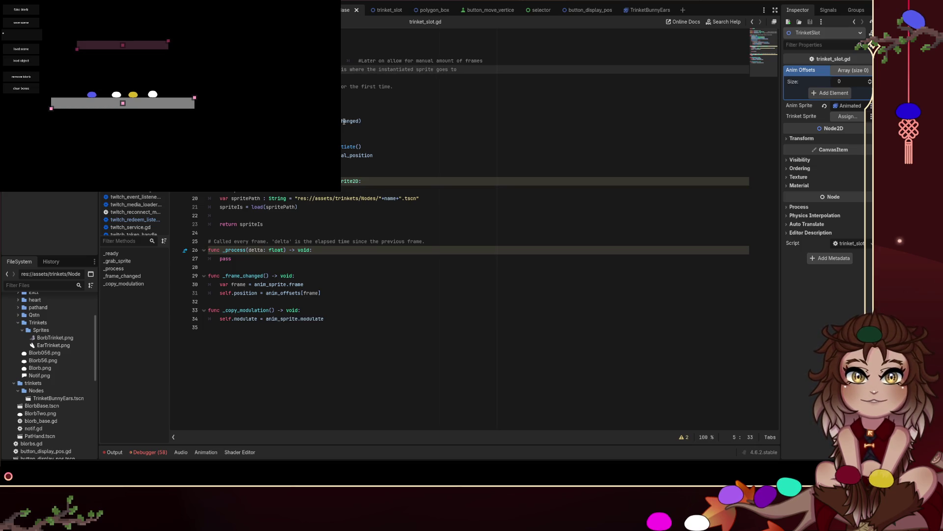
text(Ress)
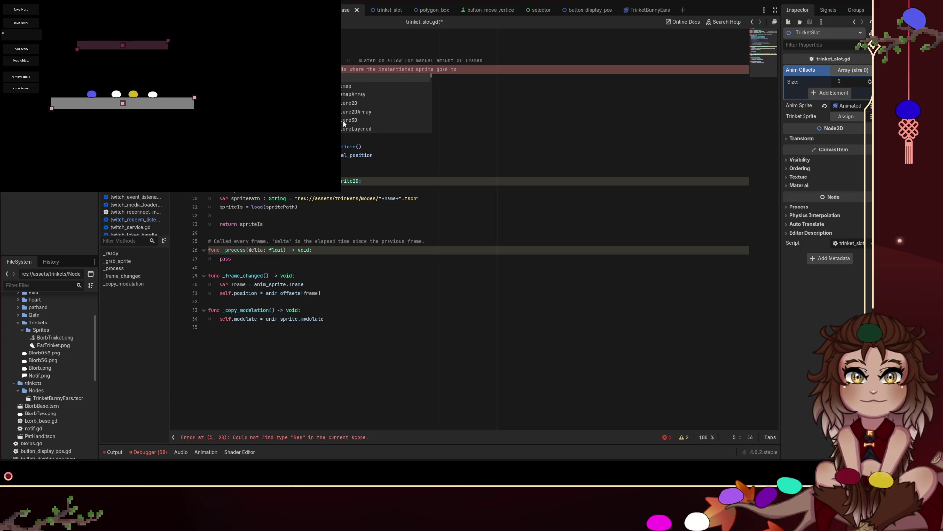
key(BackSpace)
text(ource)
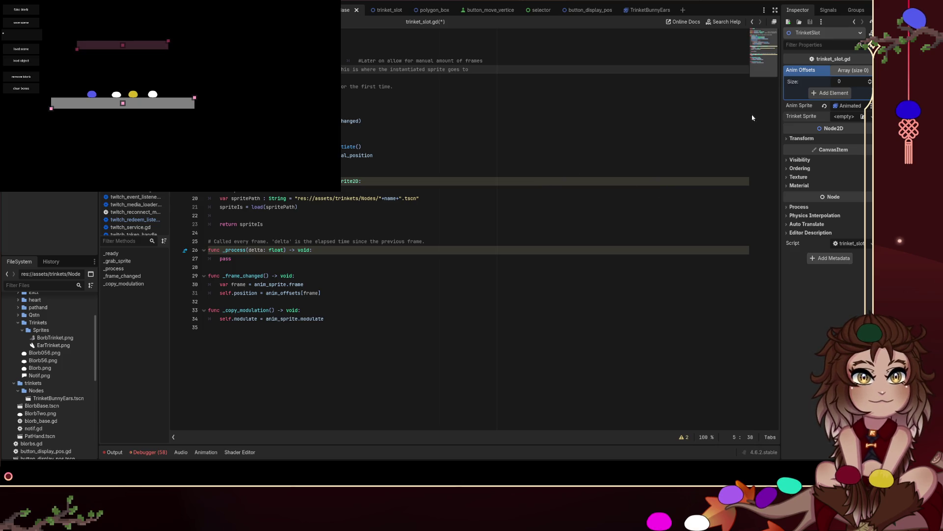
Change the spriteIs type and _grab_sprite's return type to Resource, and save
click(288, 197)
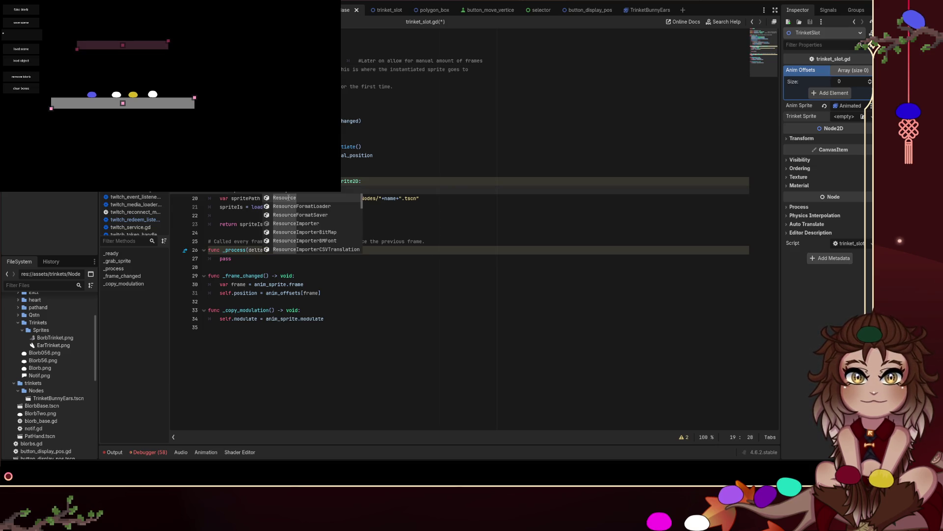
key(ctrl+s)
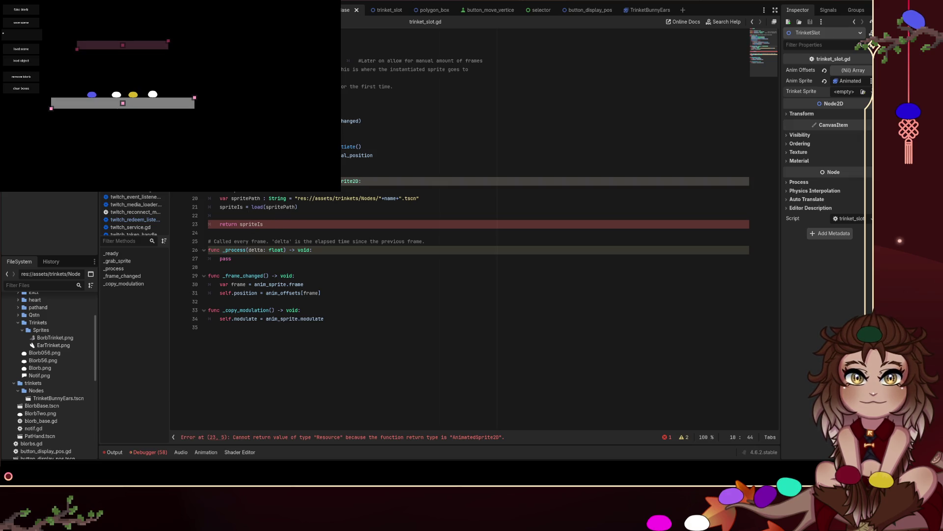
key(BackSpace)
key(BackSpace)
key(Up)
key(Up)
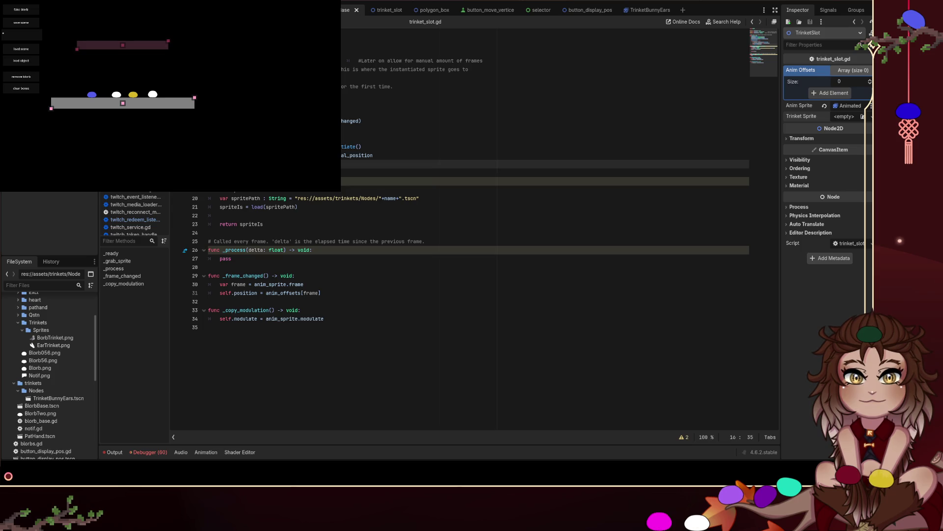
click(261, 181)
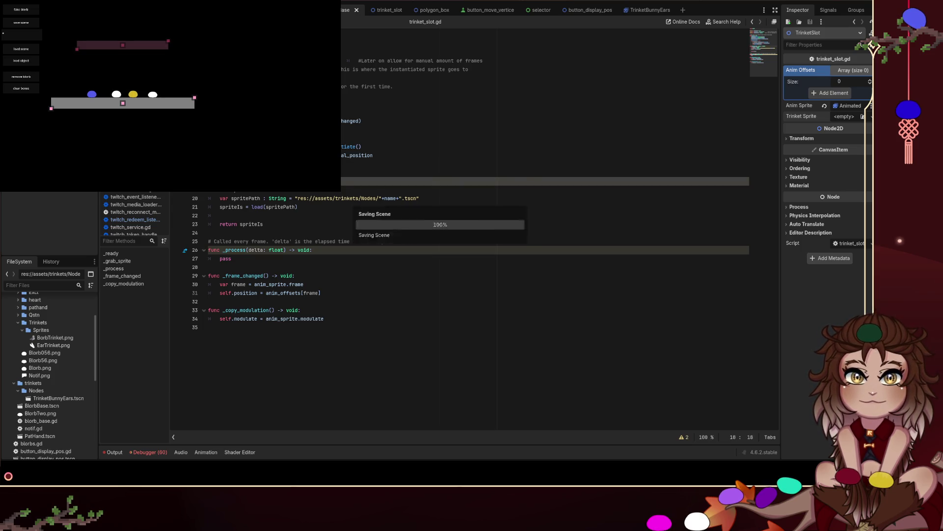
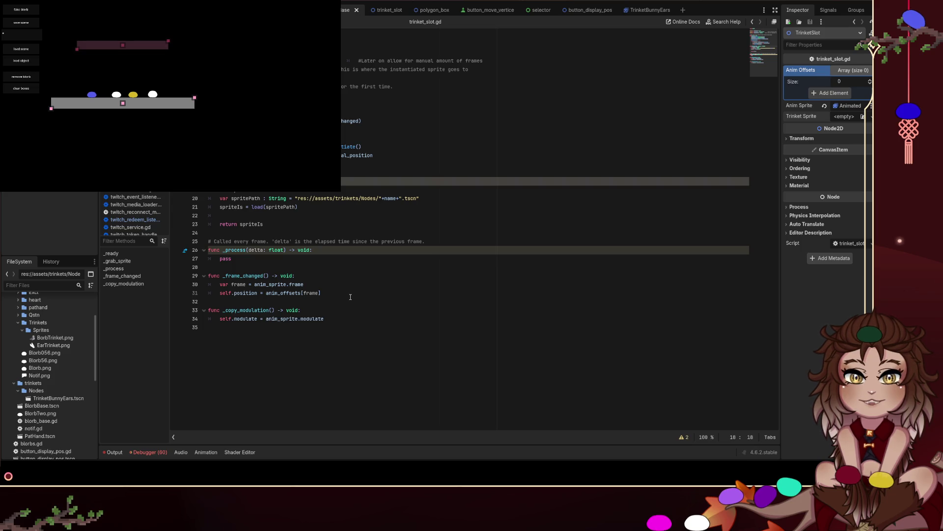
Insert a new line 'anim_sprite.' after line 12 of trinket_slot.gd and save the script
click(346, 174)
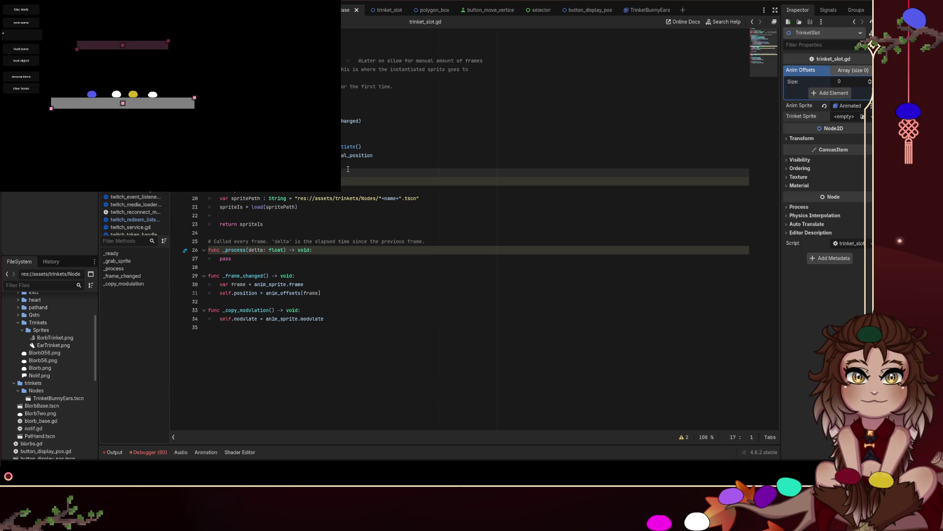
click(346, 166)
key(Return)
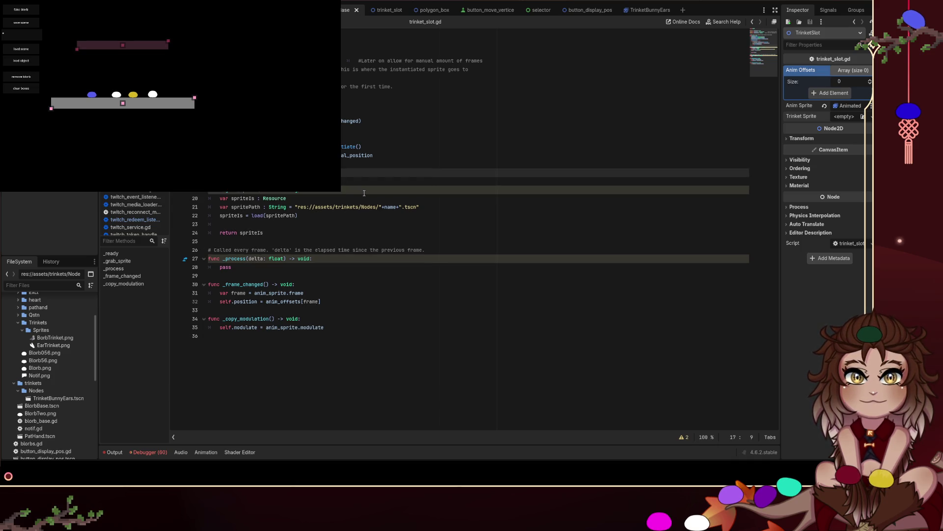
key(ctrl+z)
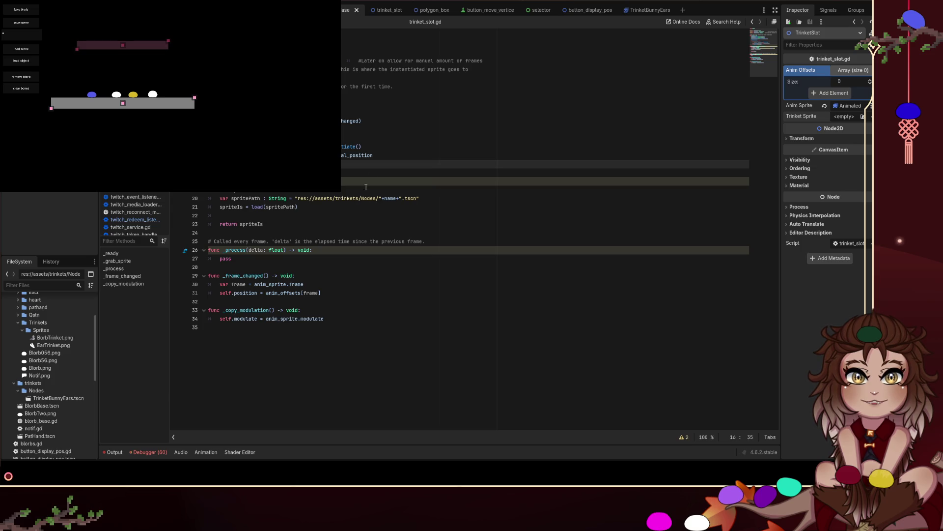
click(314, 130)
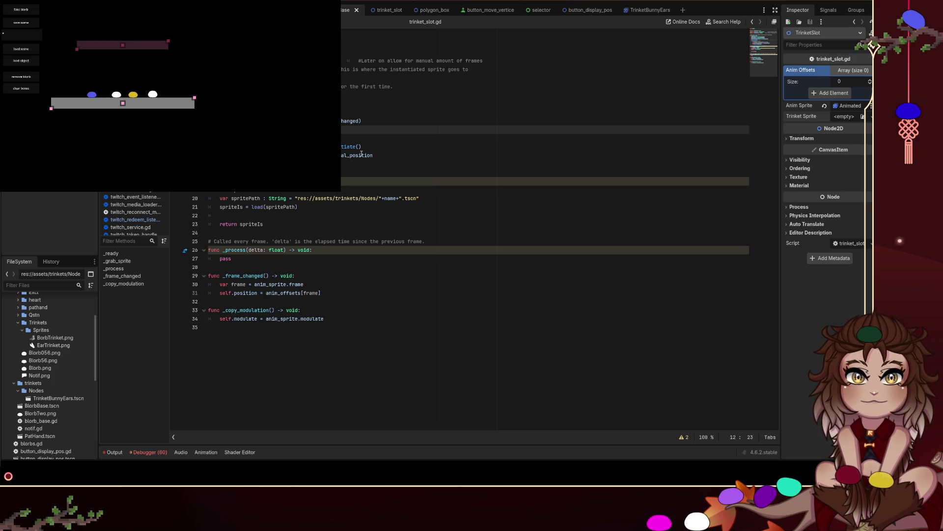
key(Return)
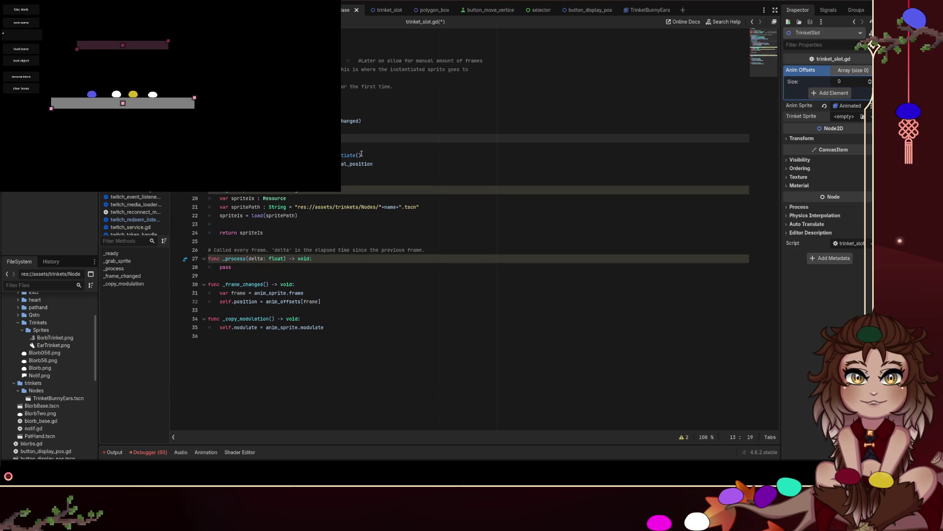
text(anim_sprite.)
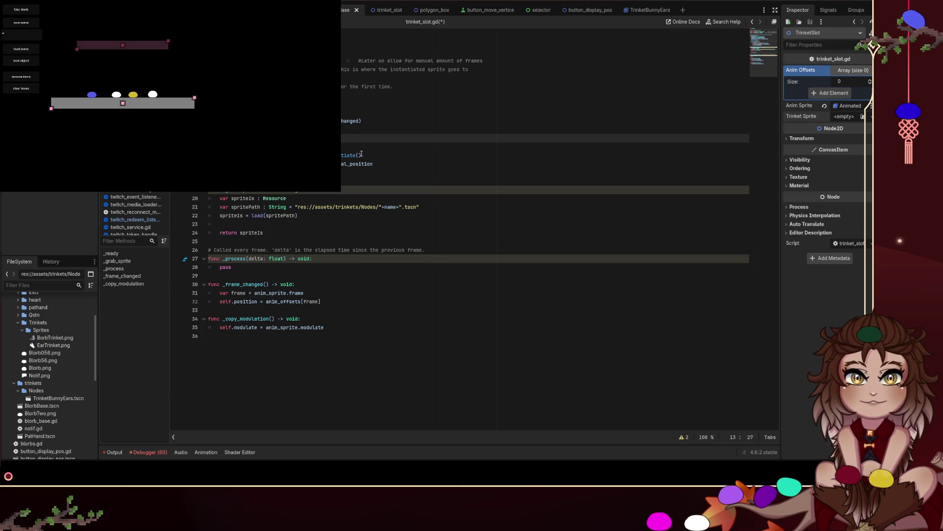
key(ctrl+s)
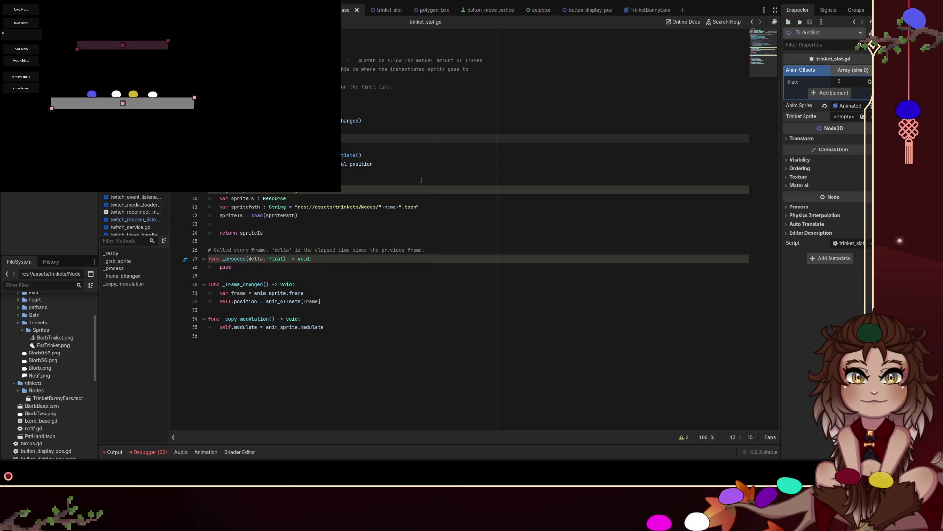
key(Down)
key(Down)
key(Down)
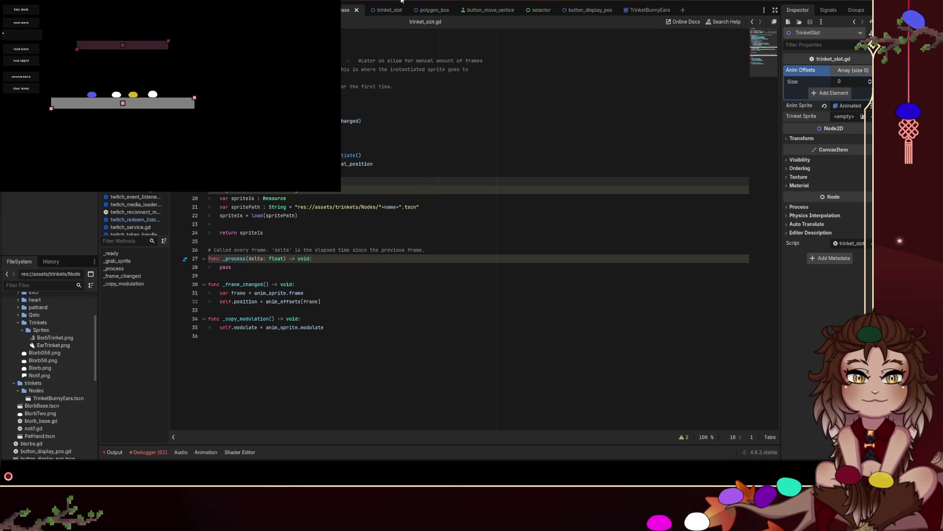
Relaunch the game, load the grey triangle object and spawn a fake blorb
click(770, 1)
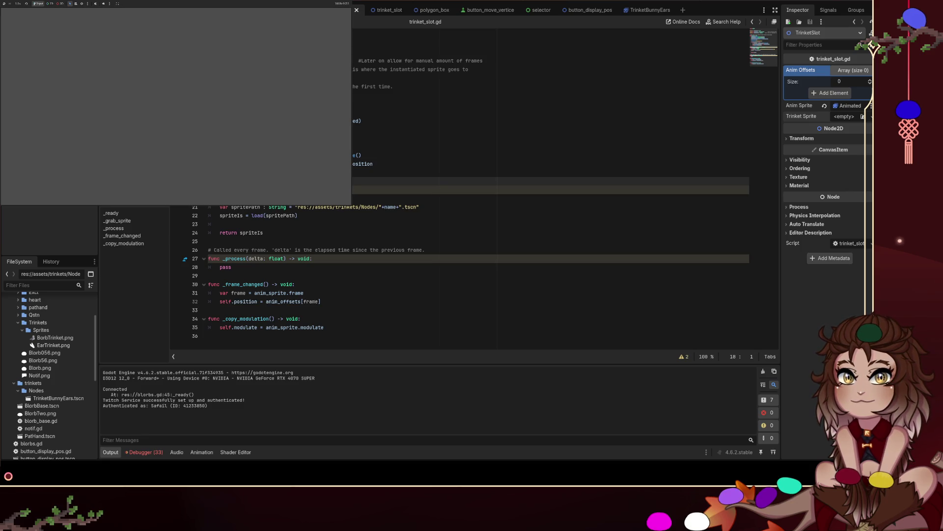
click(21, 60)
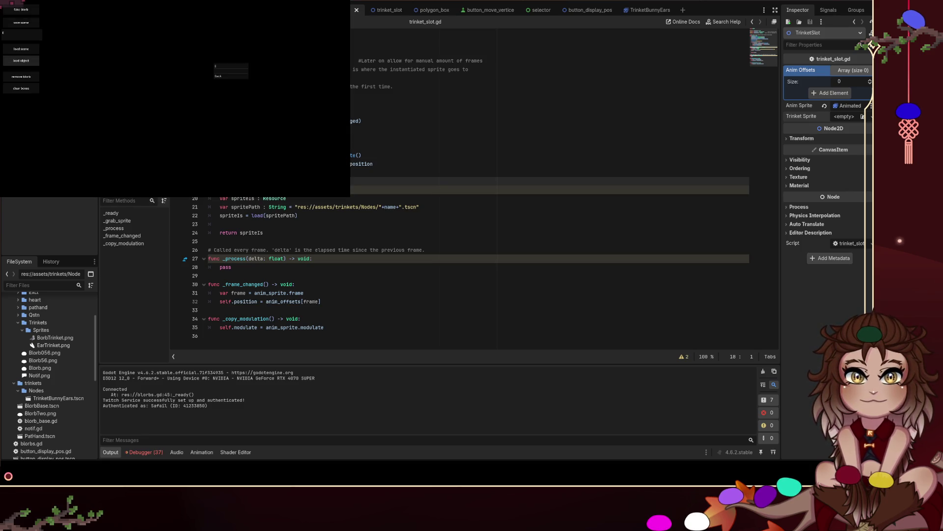
click(21, 60)
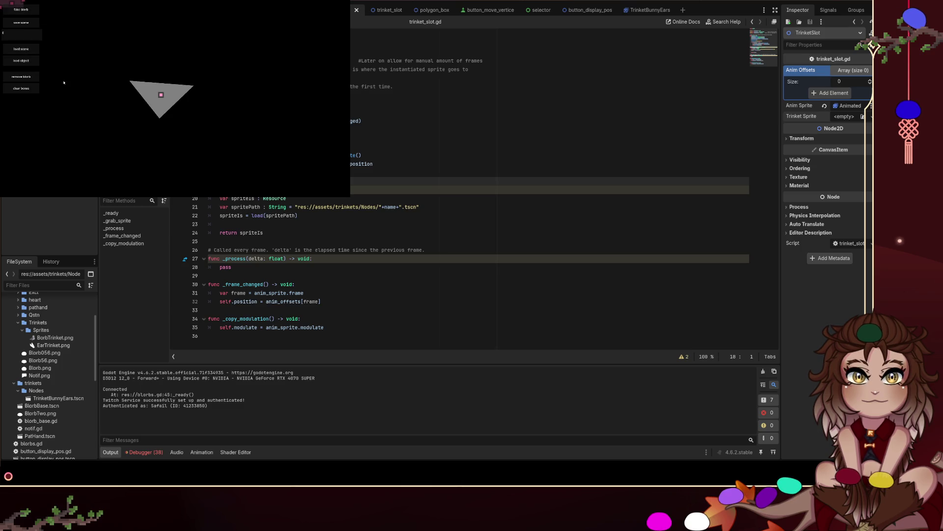
click(21, 9)
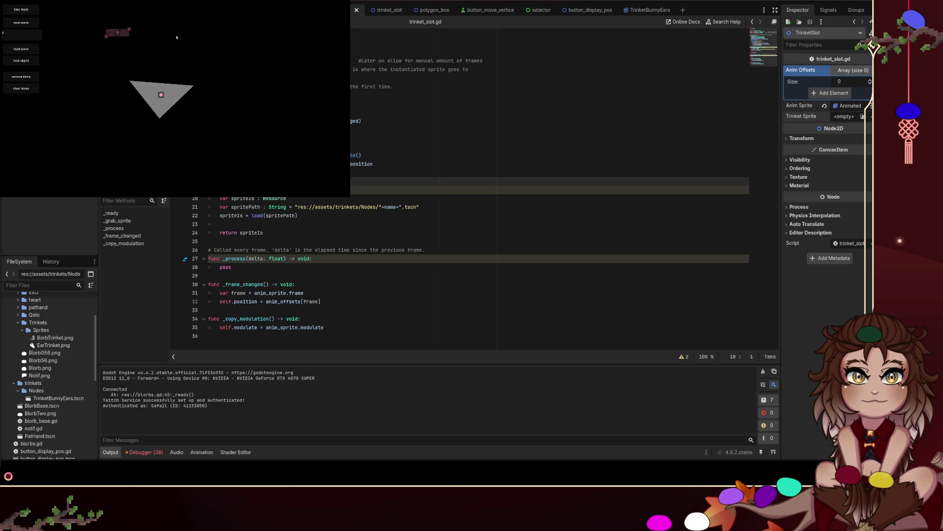
click(31, 10)
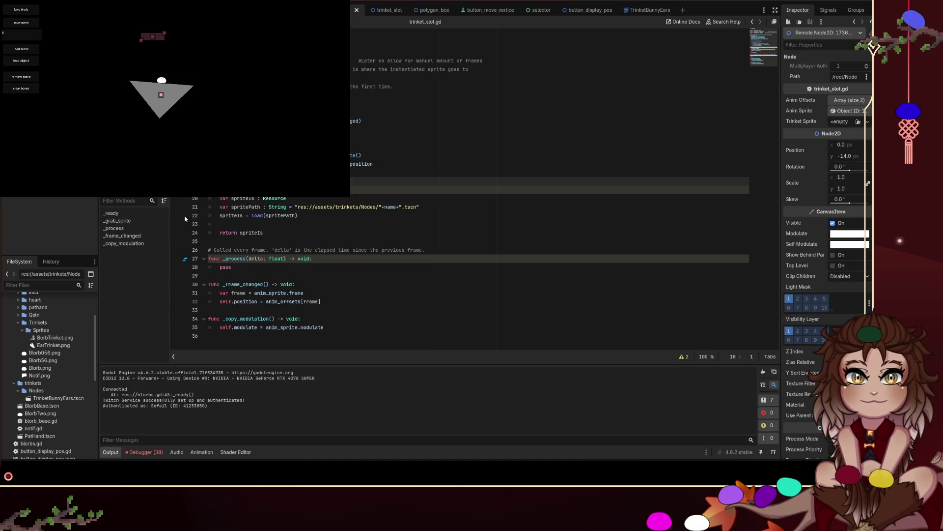
Finish line 13 of trinket_slot.gd by typing 'rs")' at its end
click(283, 139)
click(283, 70)
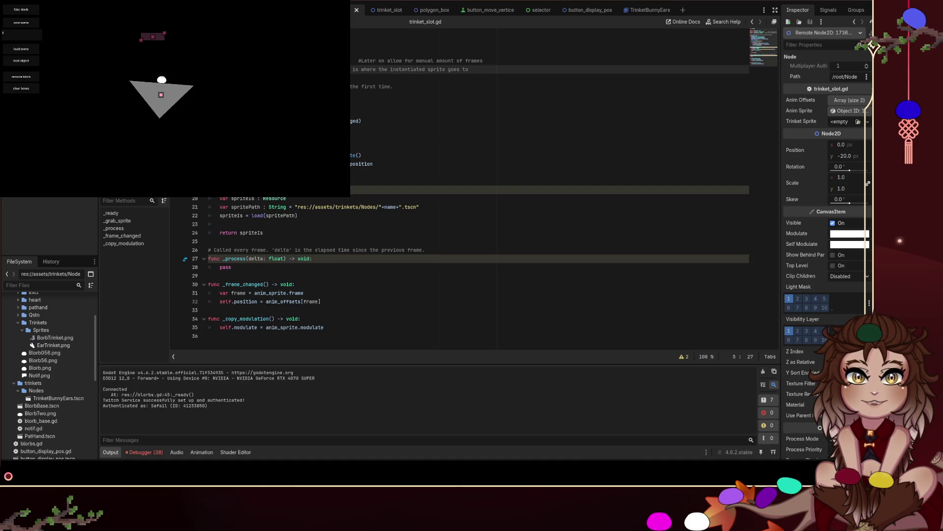
click(364, 138)
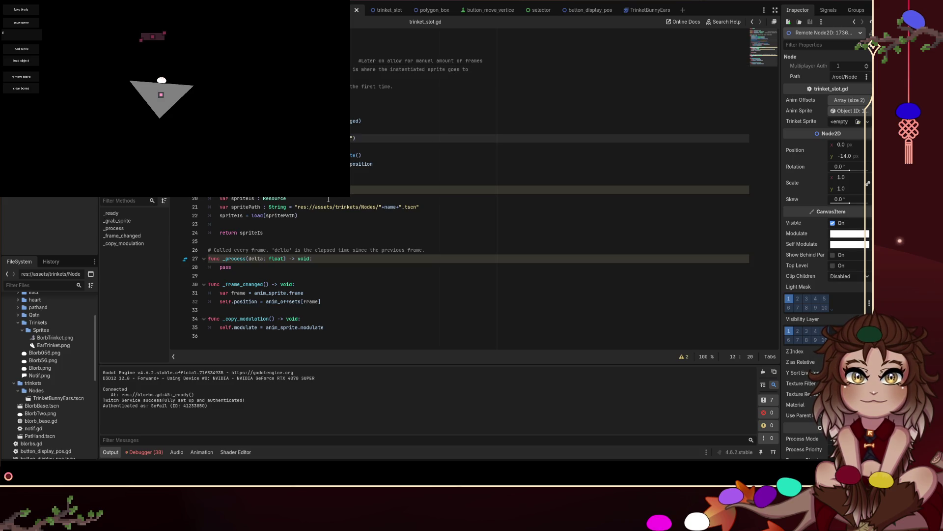
text(rs"))
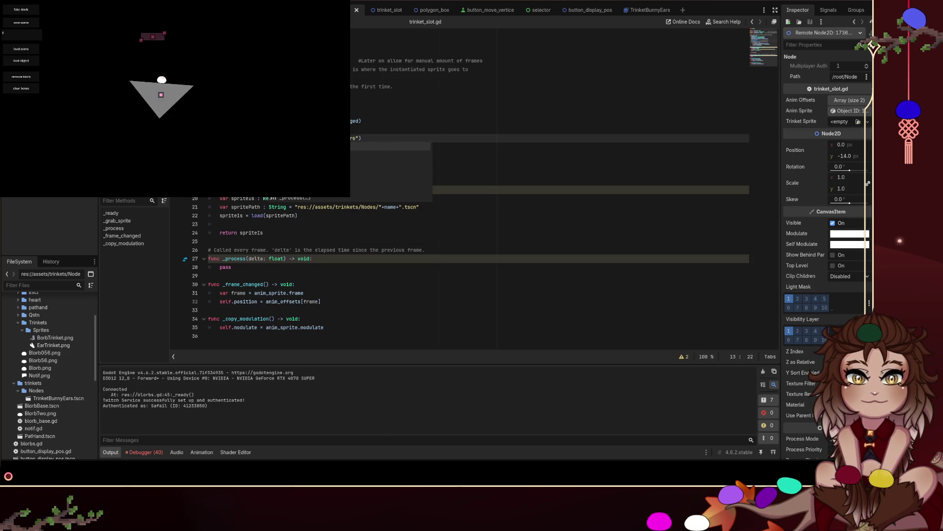
Remove and respawn the fake blorb in the game, then bring up the TrinketBunnyEars scene
click(21, 77)
click(21, 9)
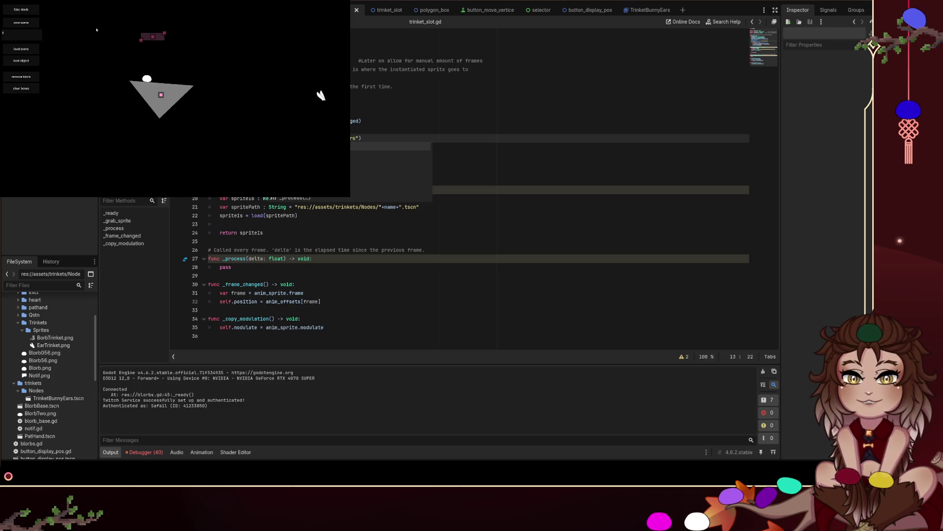
click(647, 10)
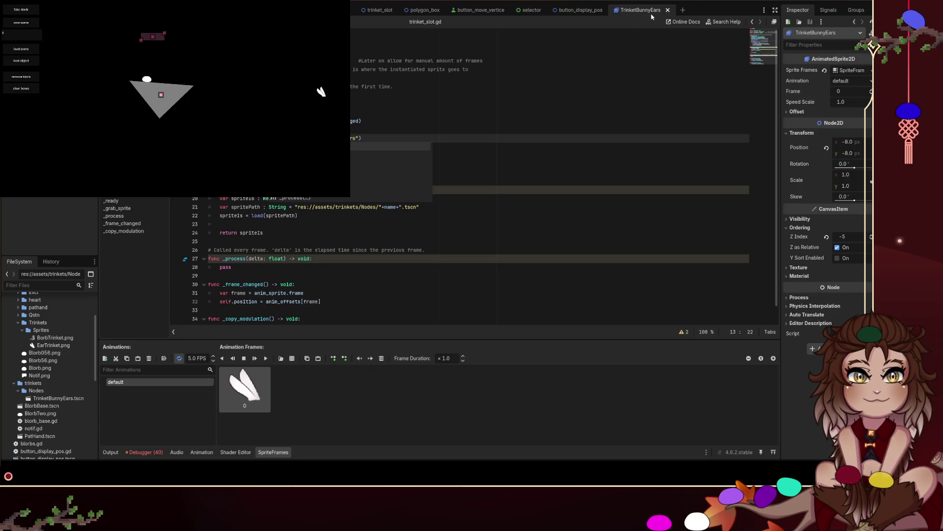
Set the bunny-ears sprite's x position to 0, then switch to the trinket_slot and game-buttons scenes
scroll(369, 207, down, 4)
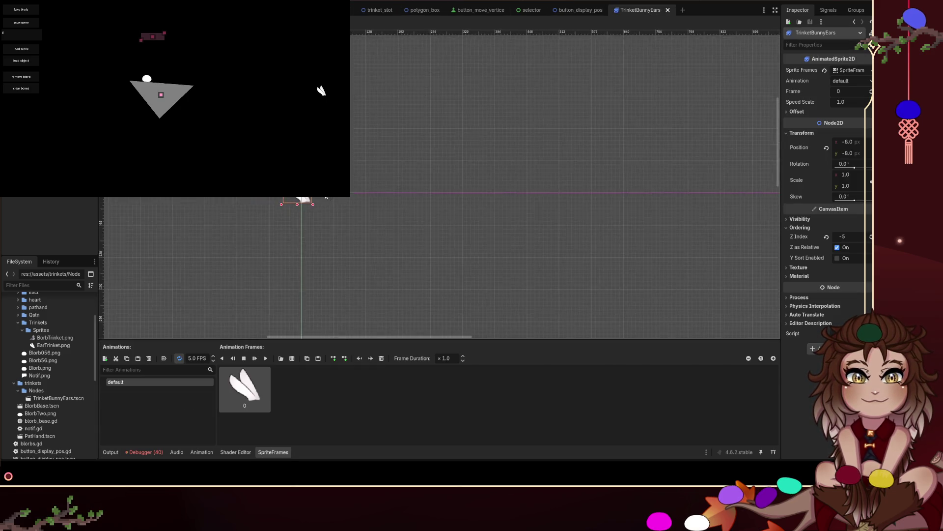
scroll(373, 192, down, 2)
click(854, 142)
text(0)
key(Return)
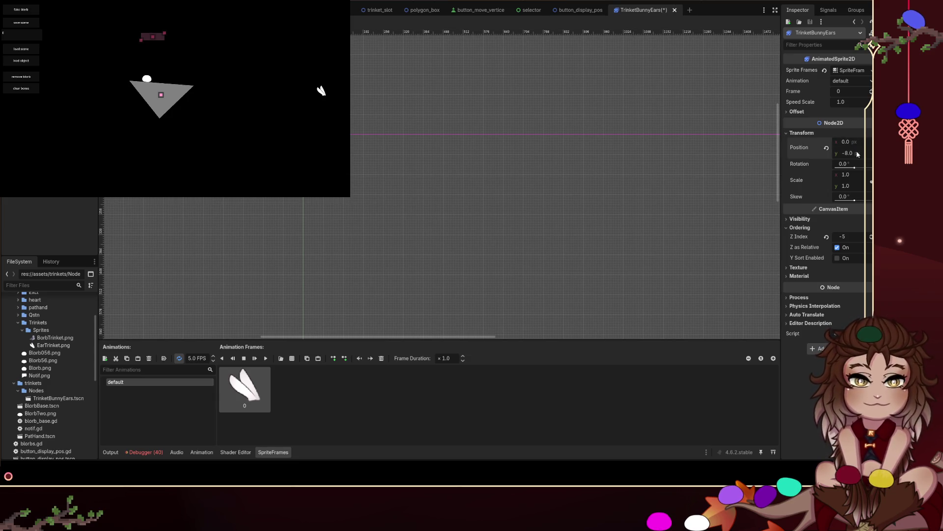
click(615, 143)
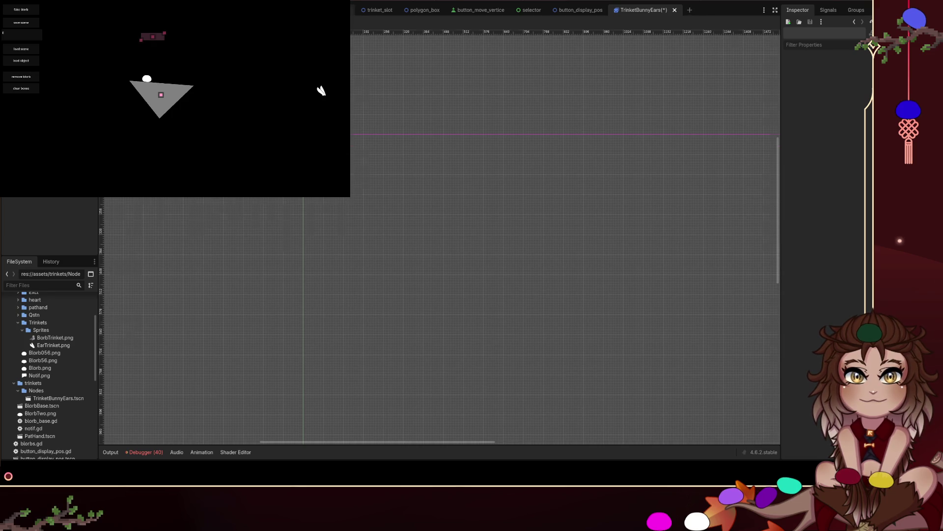
click(393, 11)
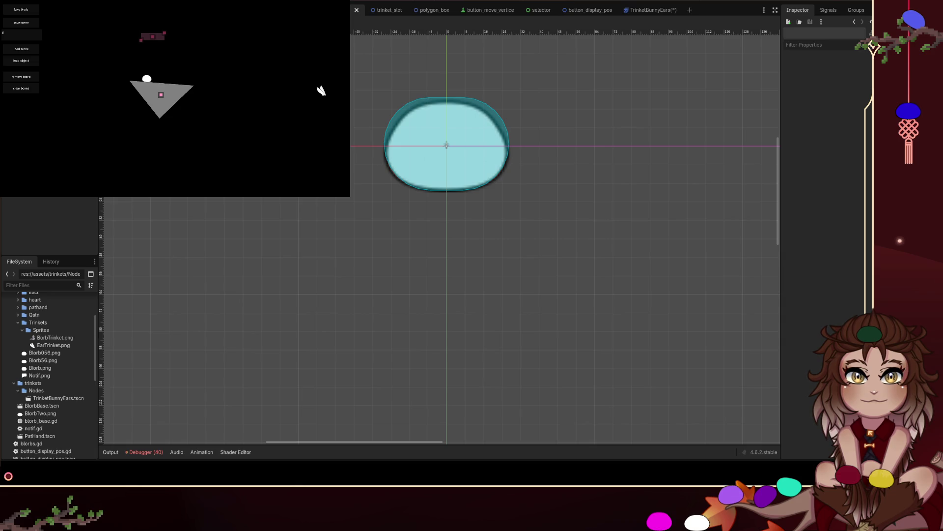
key(ctrl+shift+Tab)
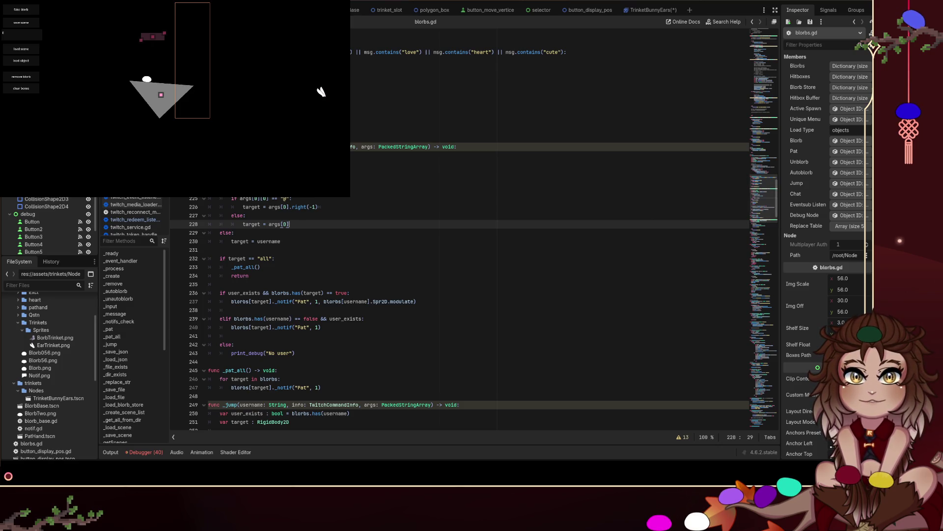
Select the word 'position' on line 16 of blorb_base.gd
click(354, 10)
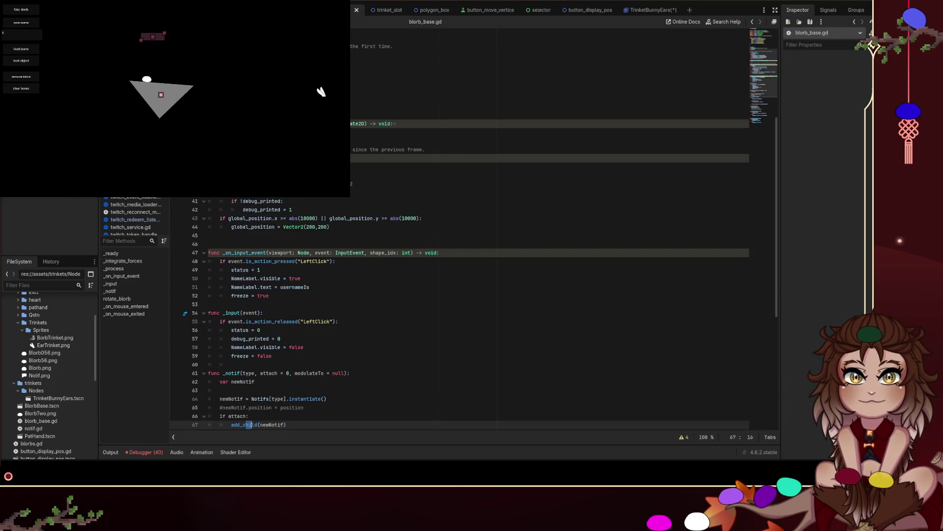
click(363, 103)
double_click(363, 164)
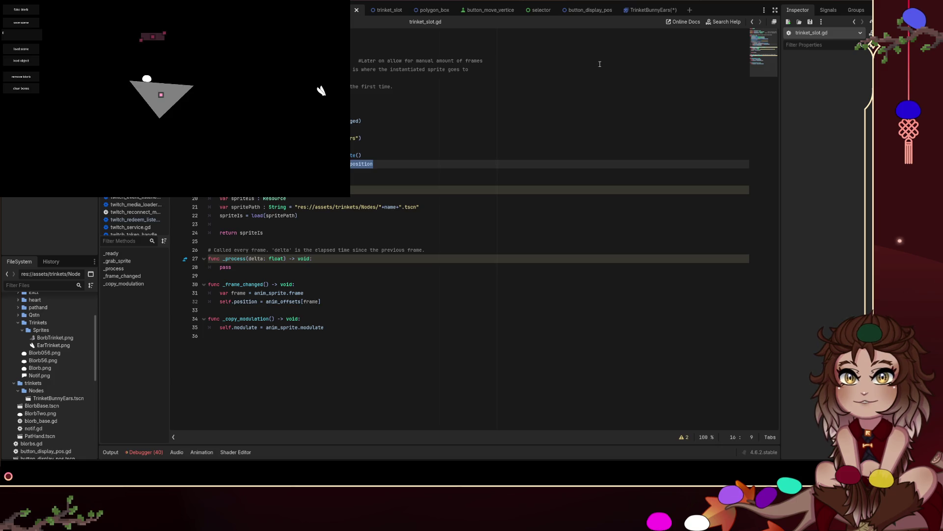
Nudge the TrinketBunnyEars sprite in the 2D view to position (-8, -8)
click(637, 11)
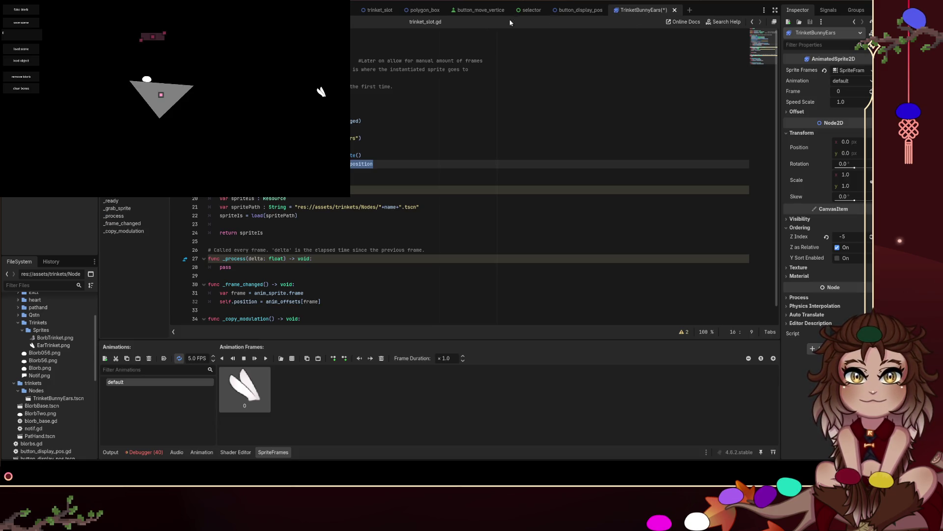
click(385, 3)
key(shift+Up)
key(shift+Up)
key(shift+Left)
key(shift+Down)
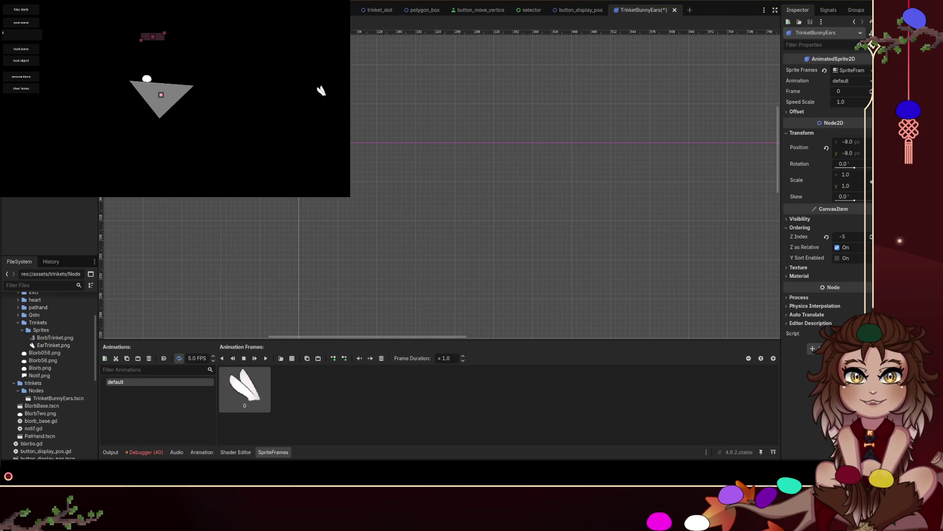
Cycle through the game and trinket slot scenes back to the trinket_slot.gd script
key(ctrl+Tab)
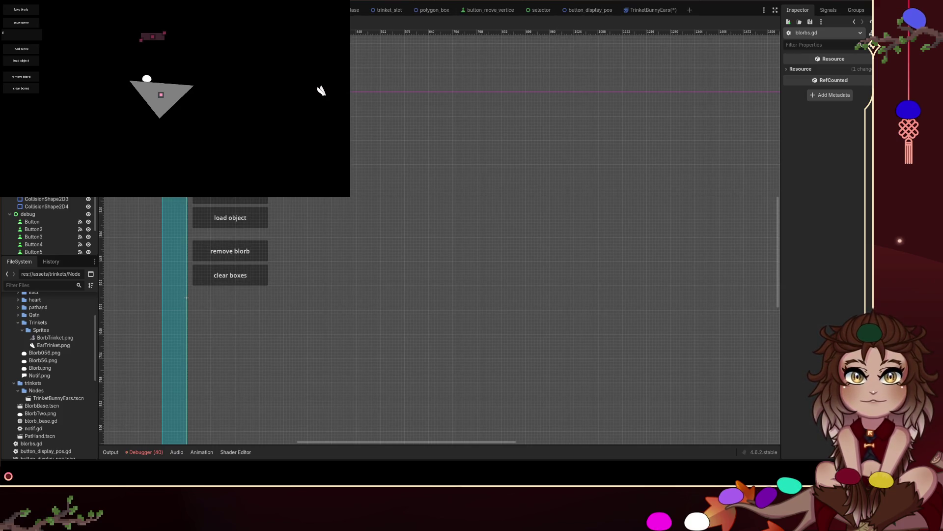
key(ctrl+Tab)
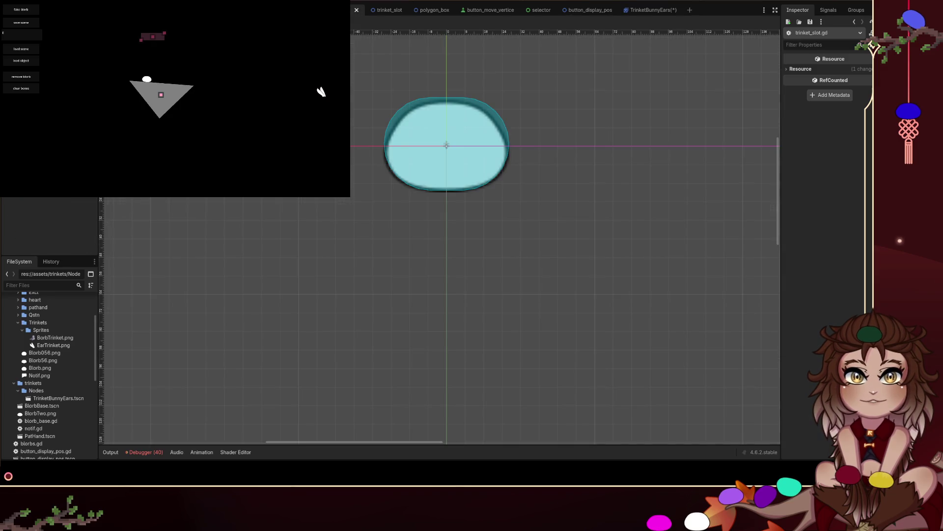
key(ctrl+F3)
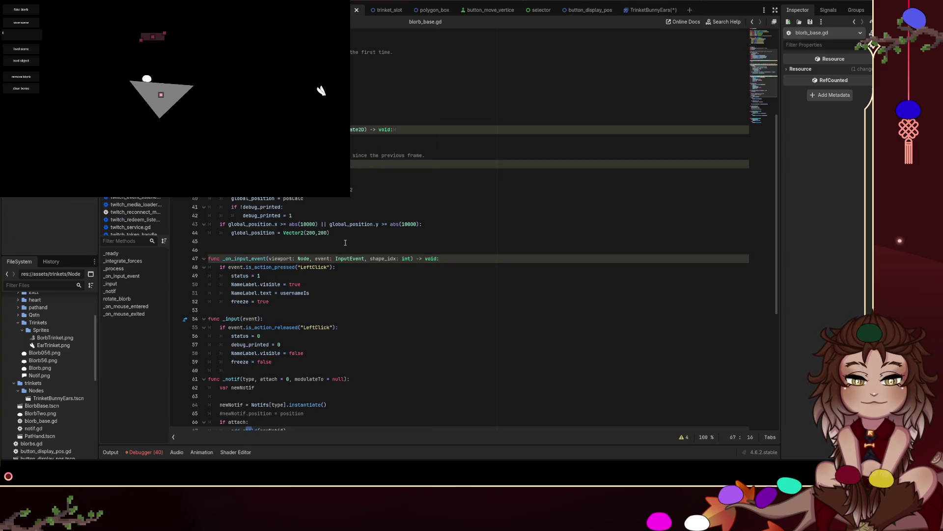
key(ctrl+shift+period)
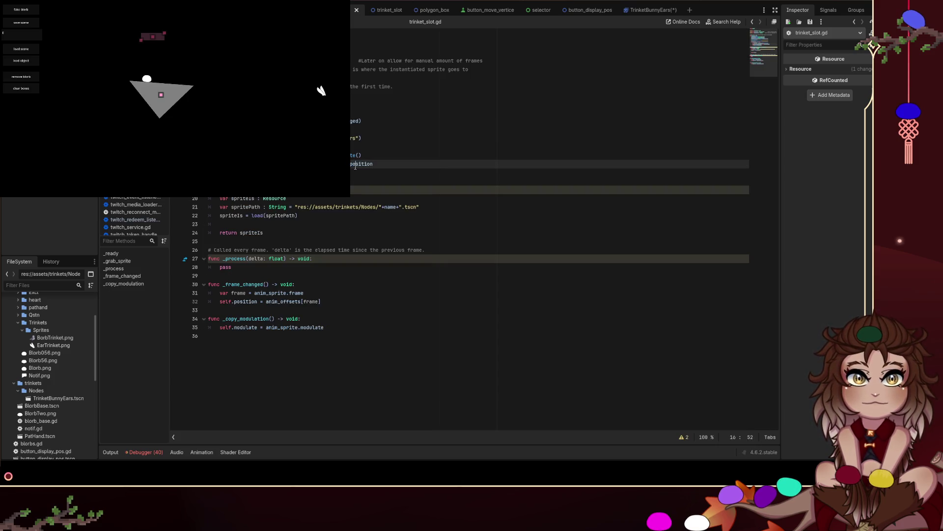
Revert line 16 to 'position', save, comment it out with Ctrl+K, and respawn the fake blorb
key(End)
text(global_position)
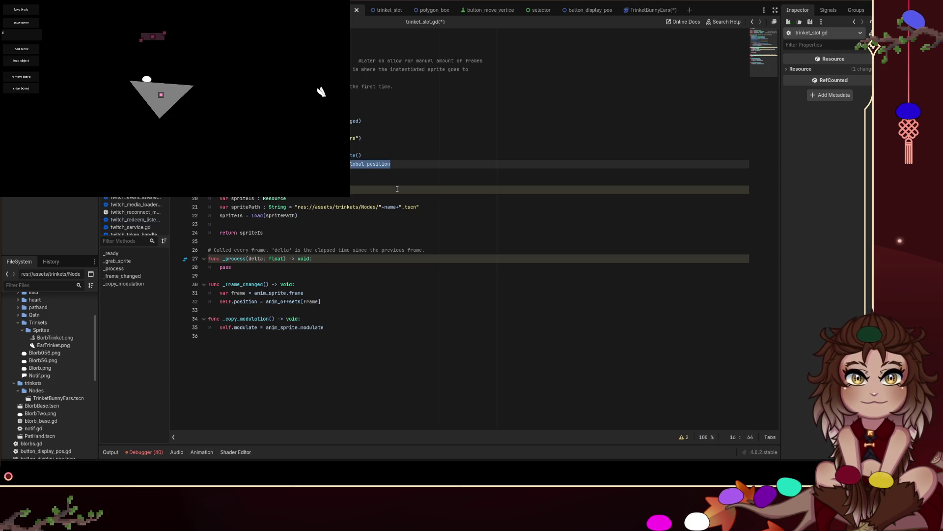
text(position)
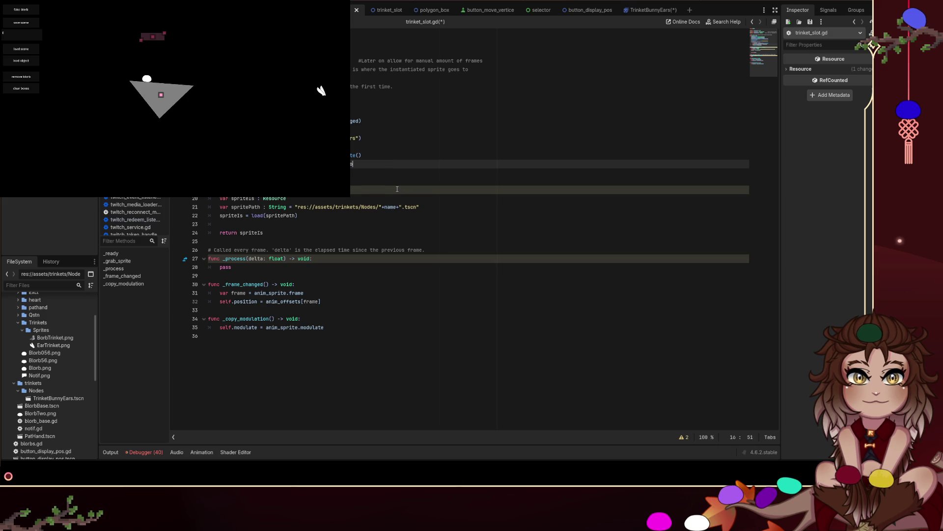
key(ctrl+s)
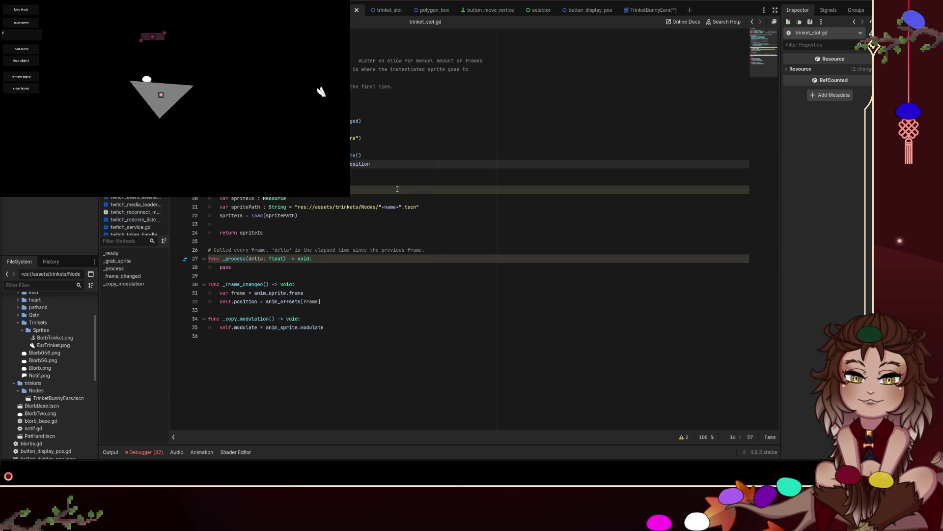
key(Home)
key(ctrl+k)
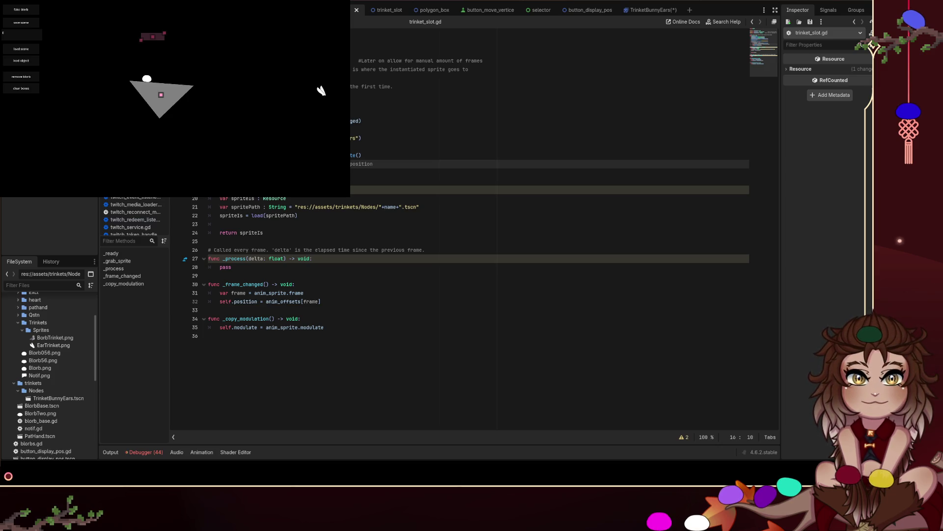
click(34, 77)
click(21, 10)
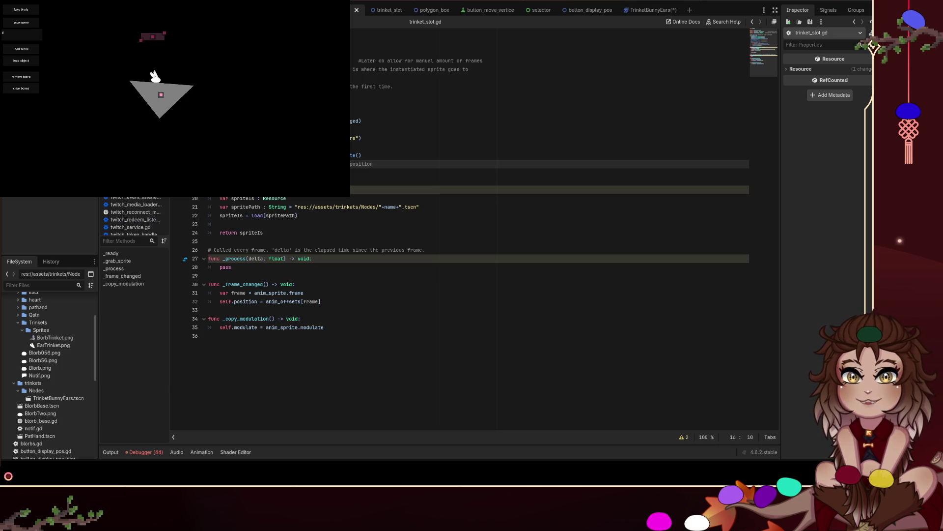
click(255, 224)
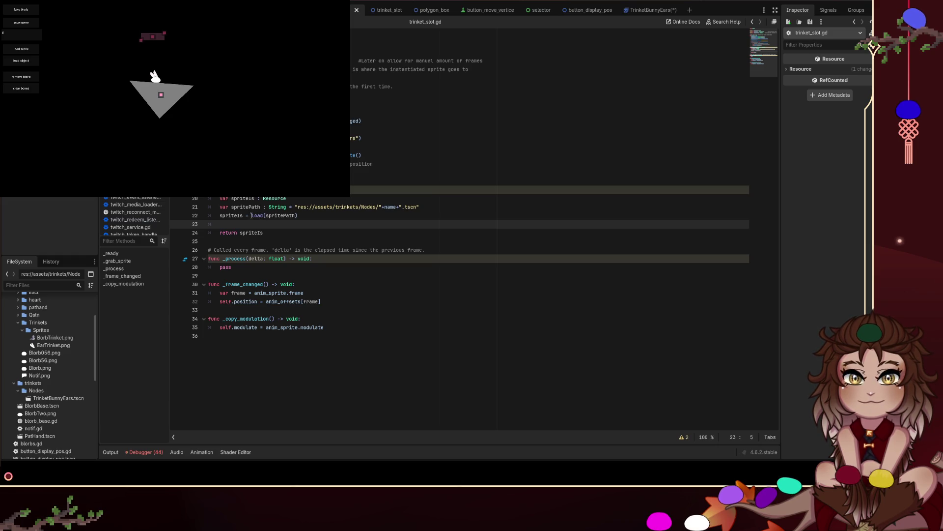
click(318, 209)
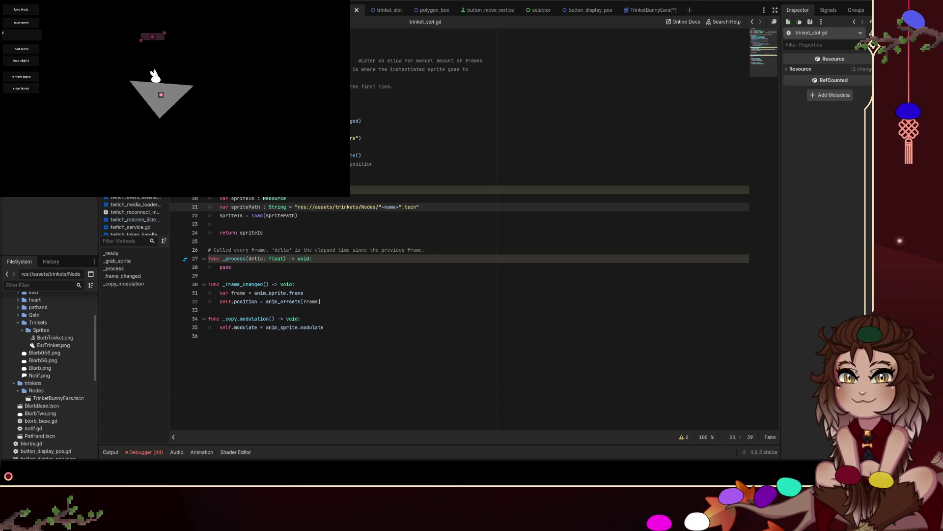
Drag the bunny-eared blorb, polygon and grey triangle around, then resume after the rotate_blorb error
mouse_move(155, 75)
mouse_down()
mouse_move(170, 58)
mouse_move(158, 54)
mouse_move(172, 70)
mouse_move(181, 61)
mouse_move(175, 78)
mouse_up()
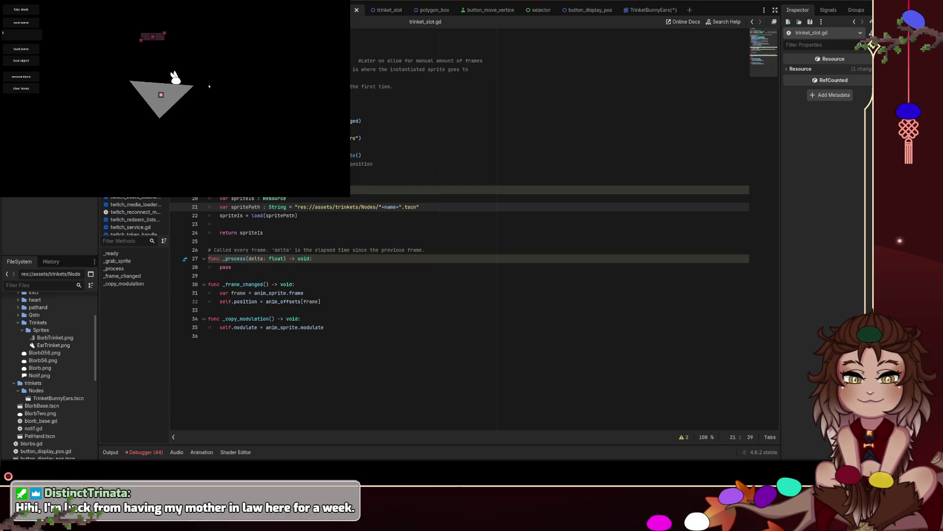
mouse_move(143, 43)
mouse_down()
mouse_move(148, 33)
mouse_move(172, 78)
mouse_move(200, 46)
mouse_up()
mouse_move(135, 47)
mouse_down()
mouse_move(147, 54)
mouse_move(161, 41)
mouse_up()
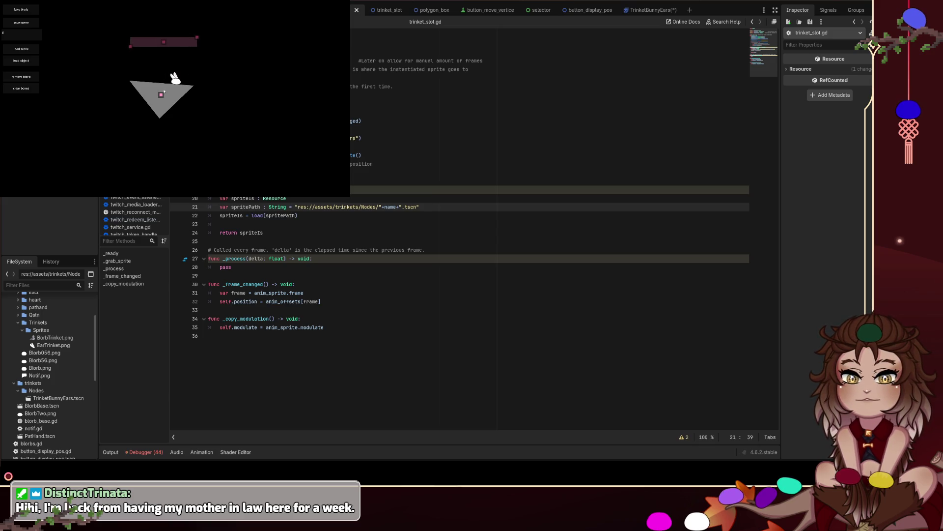
mouse_move(165, 96)
mouse_down()
mouse_move(141, 141)
mouse_move(113, 145)
mouse_move(146, 120)
mouse_move(145, 133)
mouse_move(137, 132)
mouse_move(138, 123)
mouse_move(211, 150)
mouse_move(316, 147)
mouse_move(305, 127)
mouse_move(236, 137)
mouse_move(309, 150)
mouse_up()
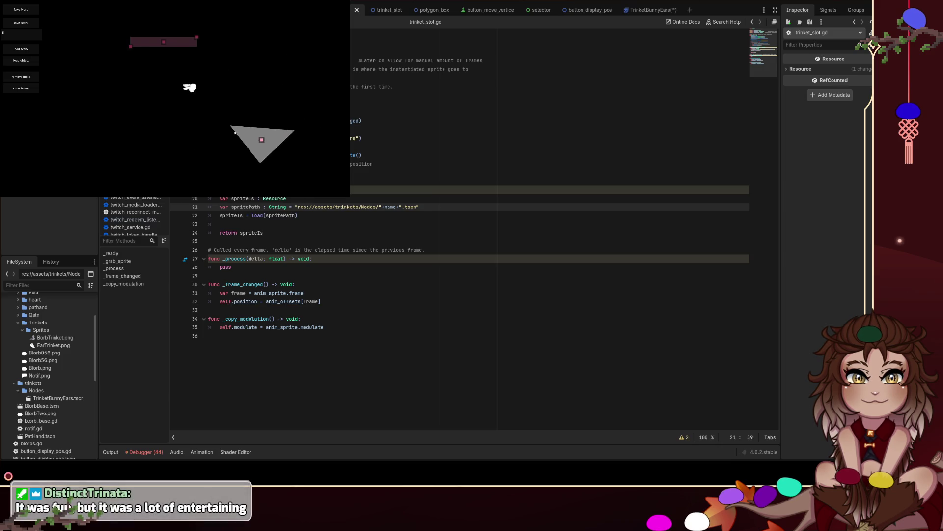
mouse_move(238, 144)
mouse_down()
mouse_move(158, 98)
mouse_move(133, 140)
mouse_move(120, 140)
mouse_move(210, 174)
mouse_move(350, 197)
mouse_move(285, 168)
mouse_move(205, 106)
mouse_move(169, 139)
mouse_move(127, 133)
mouse_move(111, 162)
mouse_move(106, 135)
mouse_move(96, 139)
mouse_move(142, 157)
mouse_move(214, 125)
mouse_move(206, 105)
mouse_move(266, 130)
mouse_move(253, 132)
mouse_up()
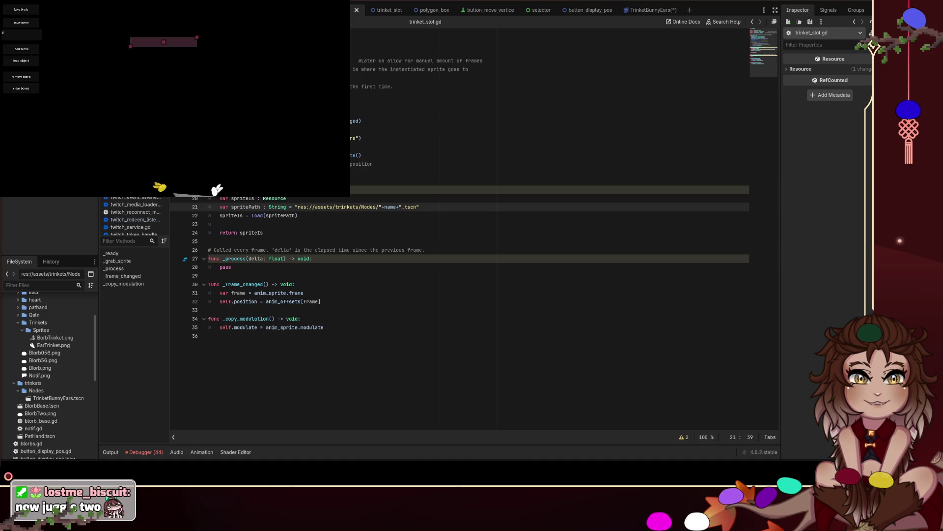
mouse_move(23, 167)
mouse_down()
mouse_move(18, 160)
mouse_move(32, 174)
mouse_move(74, 181)
mouse_move(72, 113)
mouse_up()
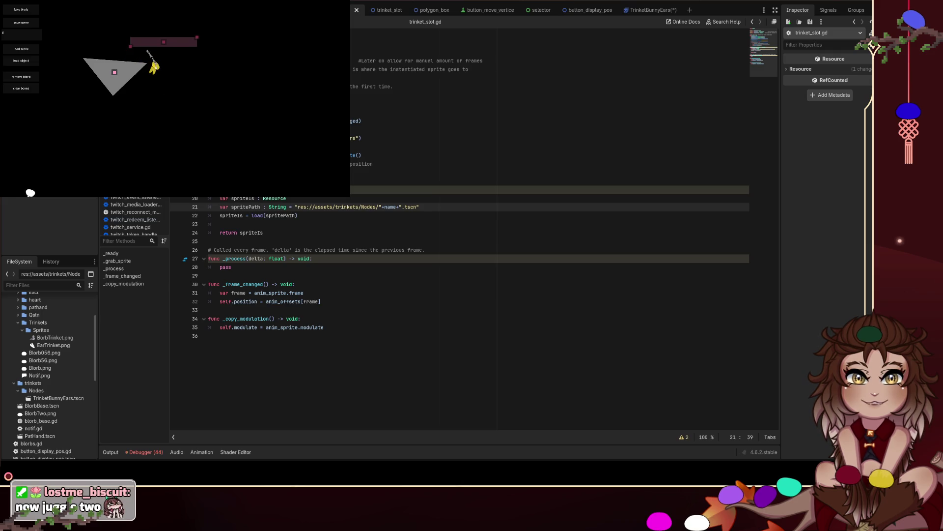
scroll(29, 192, up, 1)
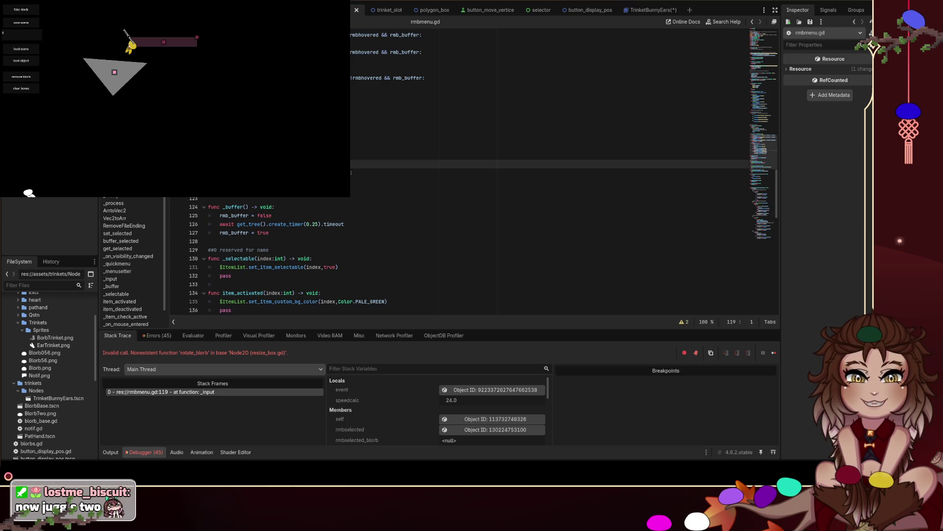
key(F12)
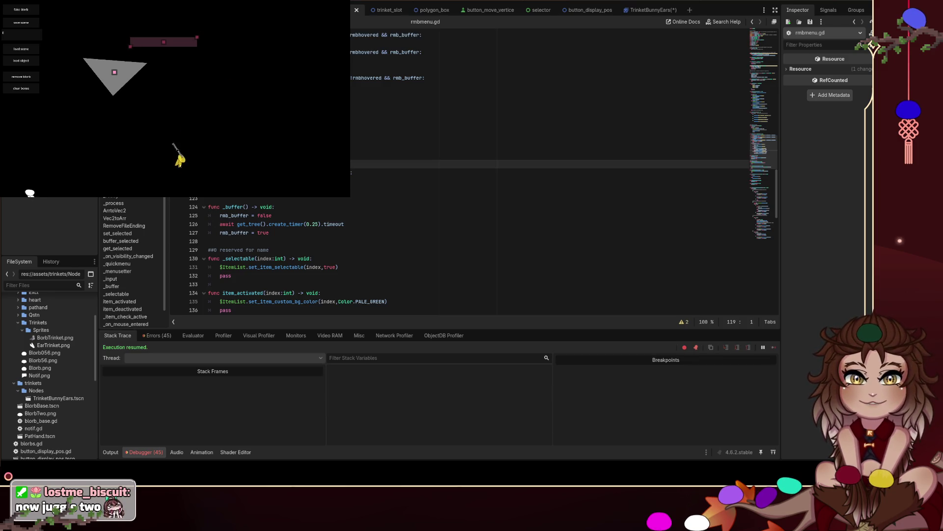